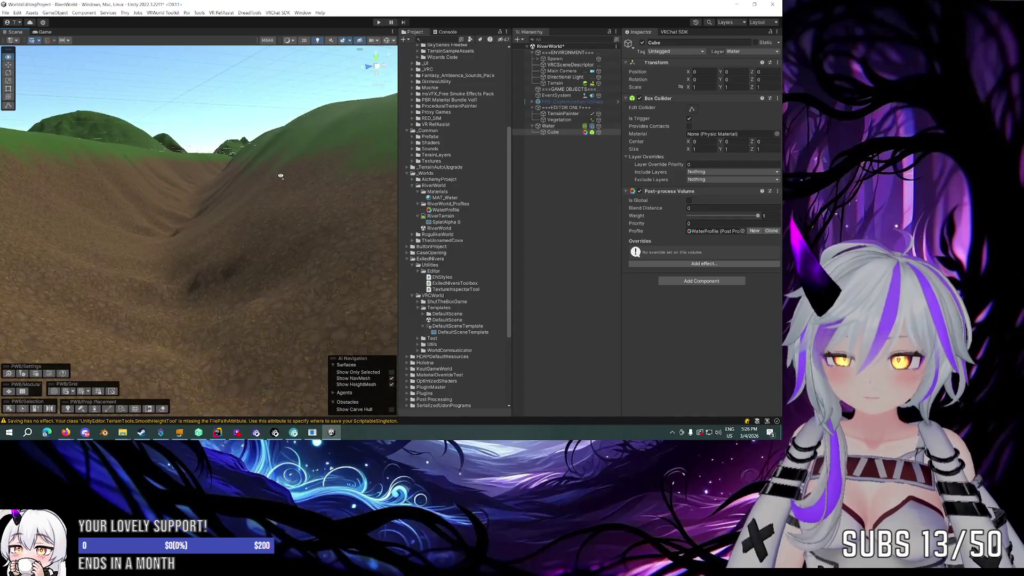
# Step: Give the Cube's Post-process Volume Blend Distance 0.5 and Priority 1 while surveying the riverbed
pyautogui.press('s')
pyautogui.write('.5')
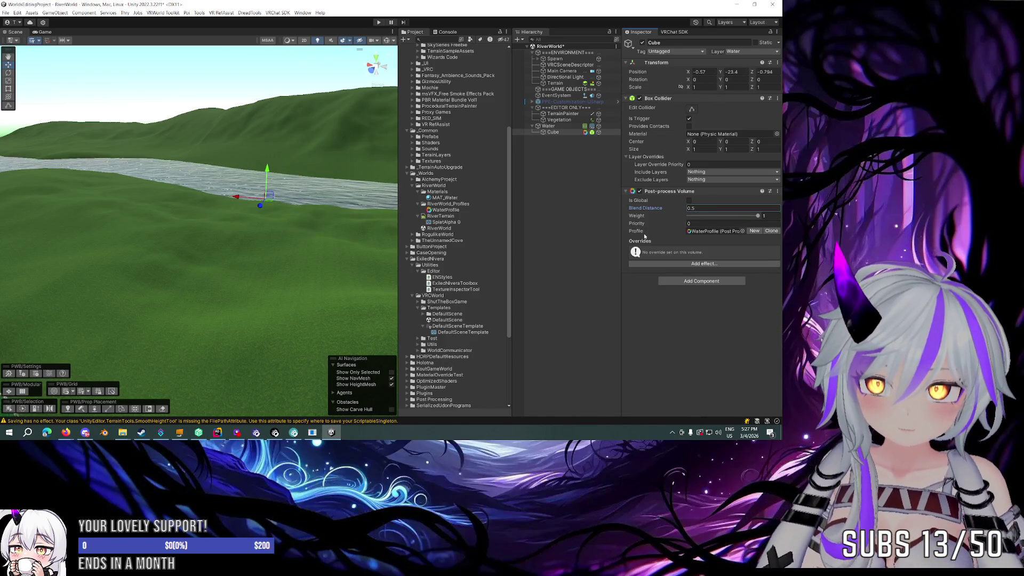
pyautogui.click(720, 225)
pyautogui.write('1')
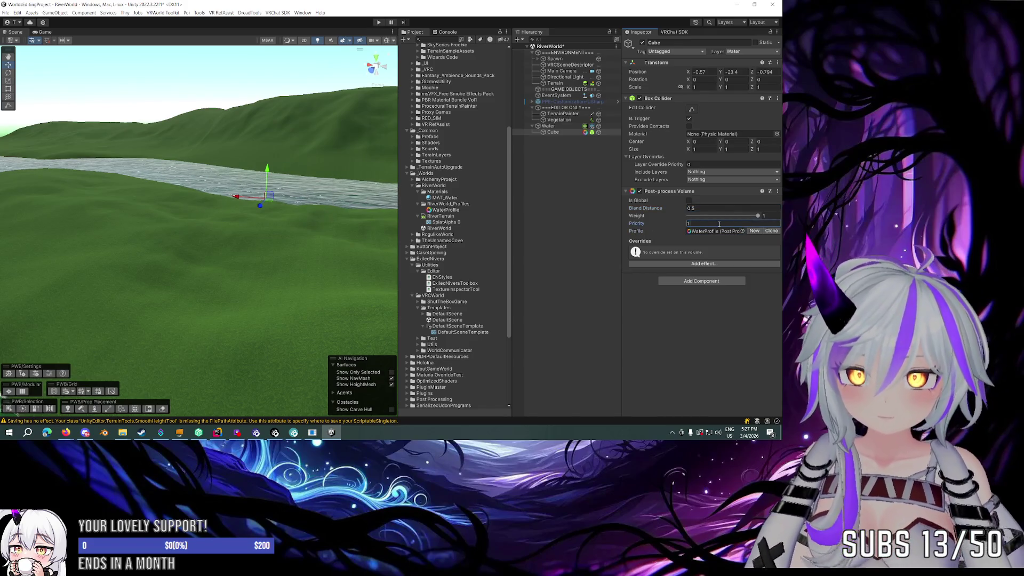
pyautogui.moveTo(300, 193); pyautogui.dragTo(156, 166)
pyautogui.moveTo(326, 168); pyautogui.dragTo(214, 187)
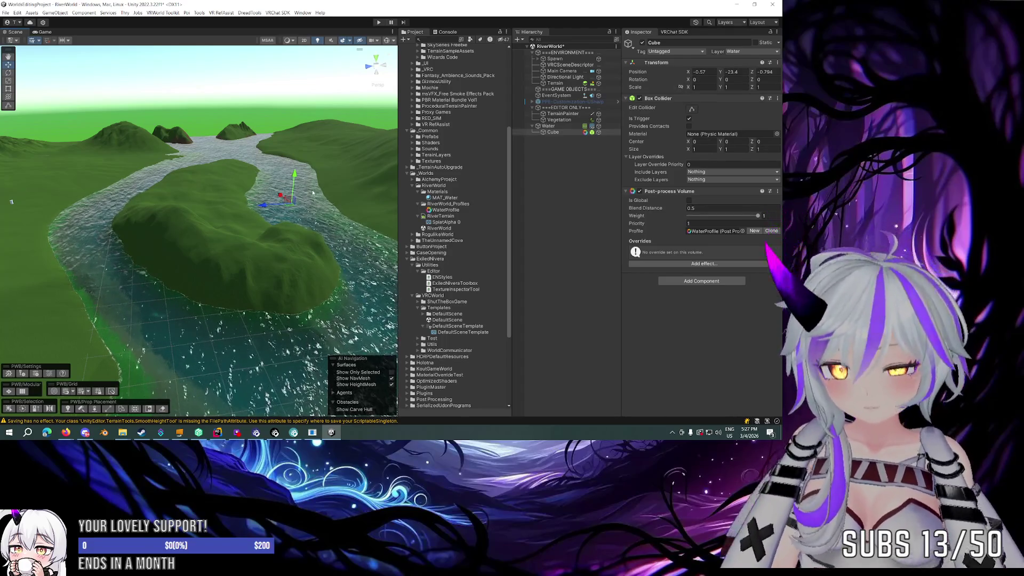
# Step: Stretch the Cube along X and Z with the combined transform tool to cover the river
pyautogui.press('t')
pyautogui.press('y')
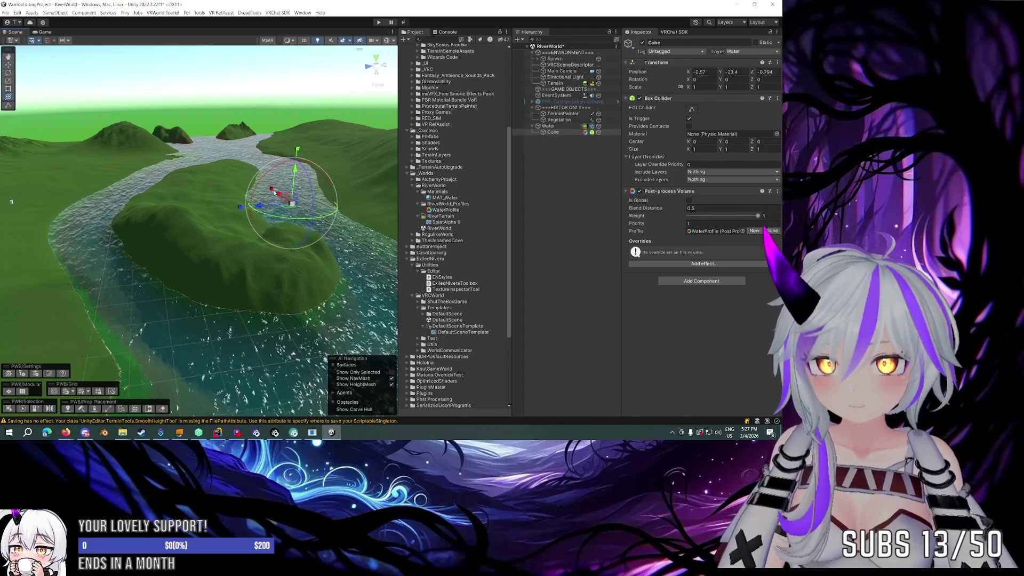
pyautogui.moveTo(288, 198); pyautogui.dragTo(151, 91)
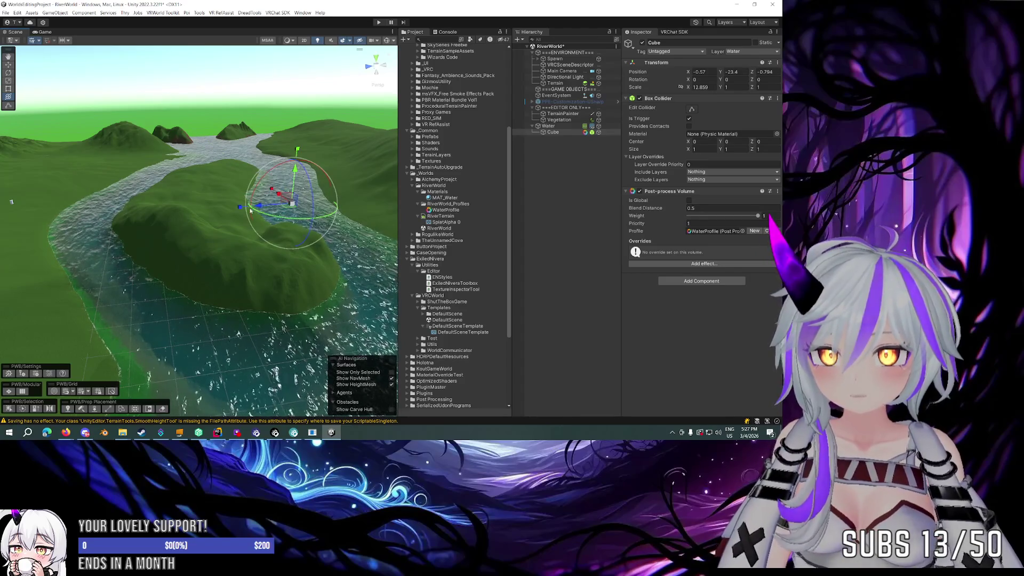
pyautogui.moveTo(240, 207); pyautogui.dragTo(114, 208)
pyautogui.moveTo(299, 205); pyautogui.dragTo(508, 131)
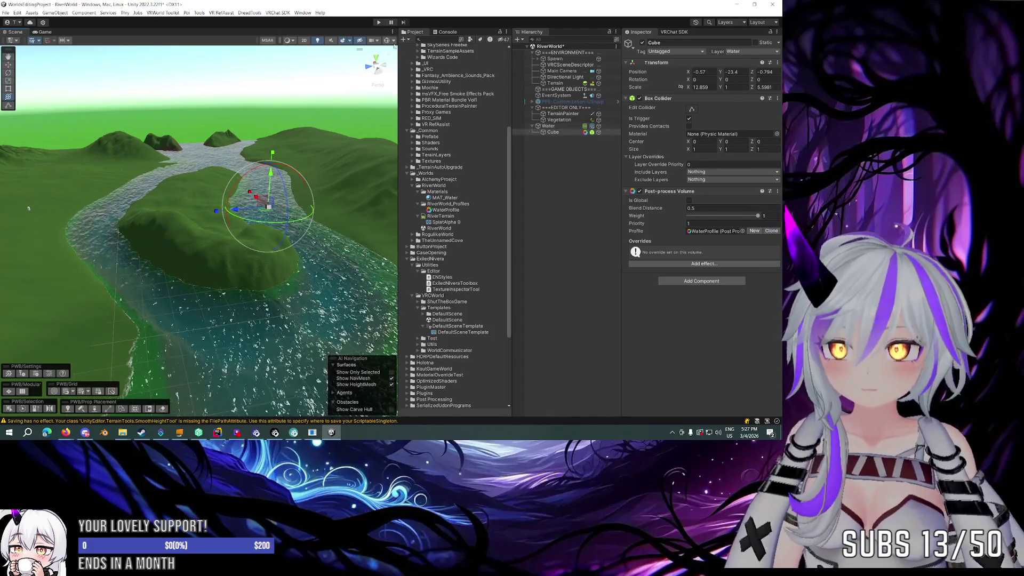
pyautogui.moveTo(29, 207)
pyautogui.mouseDown()
pyautogui.moveTo(447, 218)
pyautogui.moveTo(385, 181)
pyautogui.moveTo(405, 180)
pyautogui.moveTo(155, 183)
pyautogui.mouseUp()
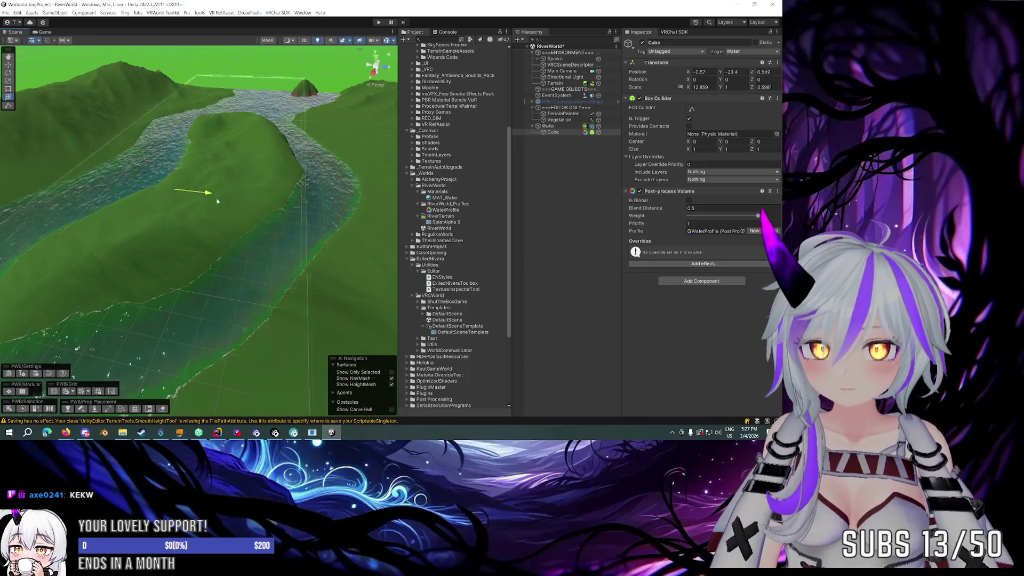
pyautogui.moveTo(212, 200); pyautogui.dragTo(238, 205)
# Step: Stretch the Cube further along Z and cut the Water plane's Z scale to 25
pyautogui.click(549, 125)
pyautogui.moveTo(330, 160)
pyautogui.mouseDown()
pyautogui.moveTo(298, 150)
pyautogui.moveTo(224, 160)
pyautogui.mouseUp()
pyautogui.click(553, 133)
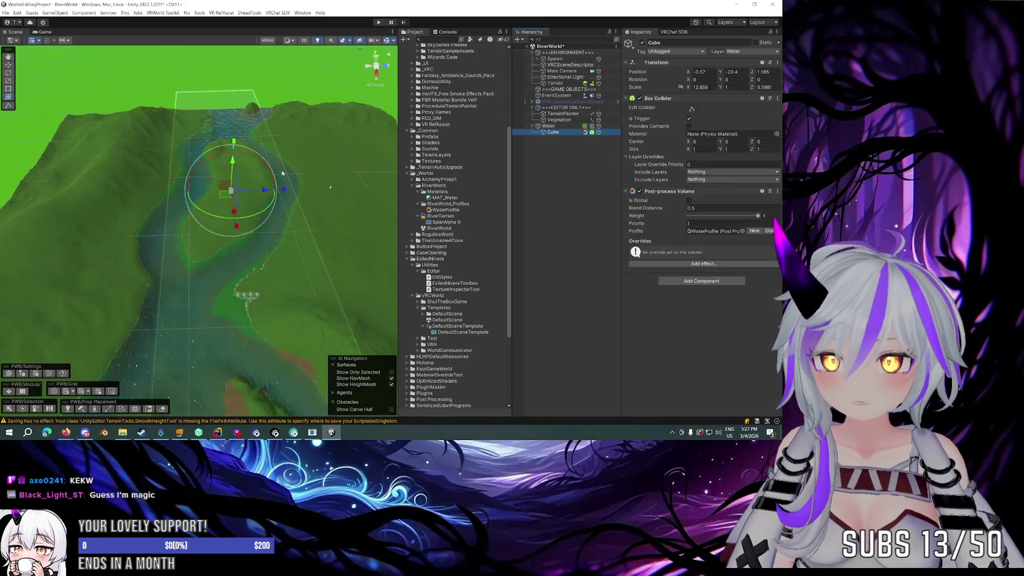
pyautogui.moveTo(261, 191)
pyautogui.mouseDown()
pyautogui.moveTo(220, 190)
pyautogui.moveTo(309, 193)
pyautogui.moveTo(248, 191)
pyautogui.moveTo(256, 193)
pyautogui.mouseUp()
pyautogui.press('e')
pyautogui.press('w')
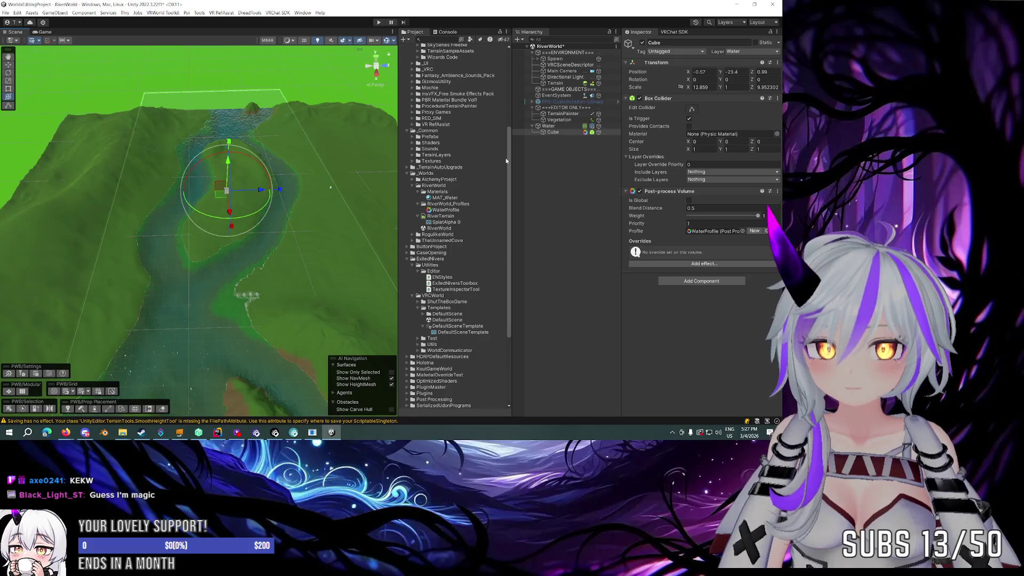
pyautogui.click(553, 127)
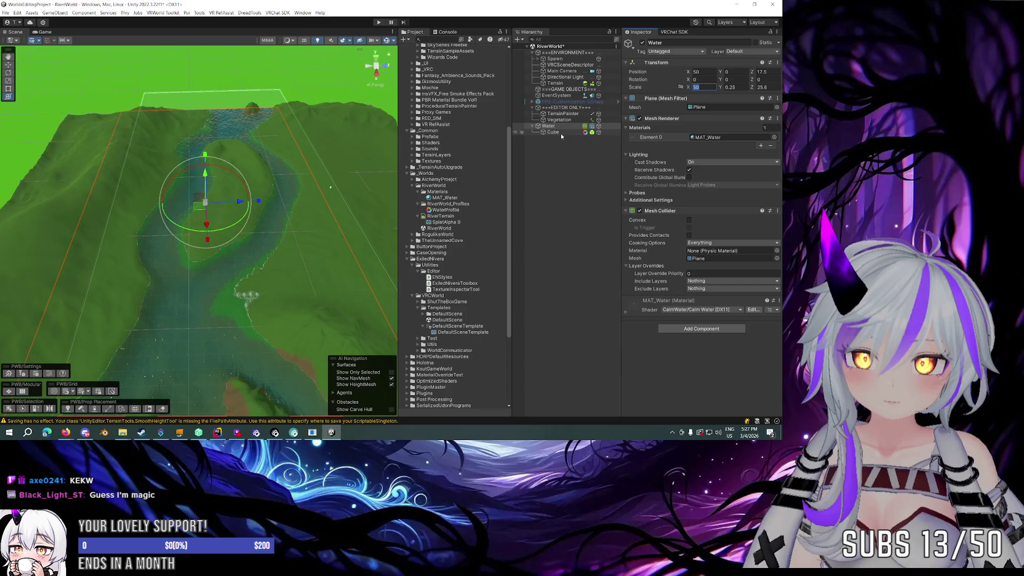
pyautogui.press('BackSpace')
# Step: Set the Cube's X scale to 10 and centre it at position X 0, Z 0
pyautogui.click(555, 133)
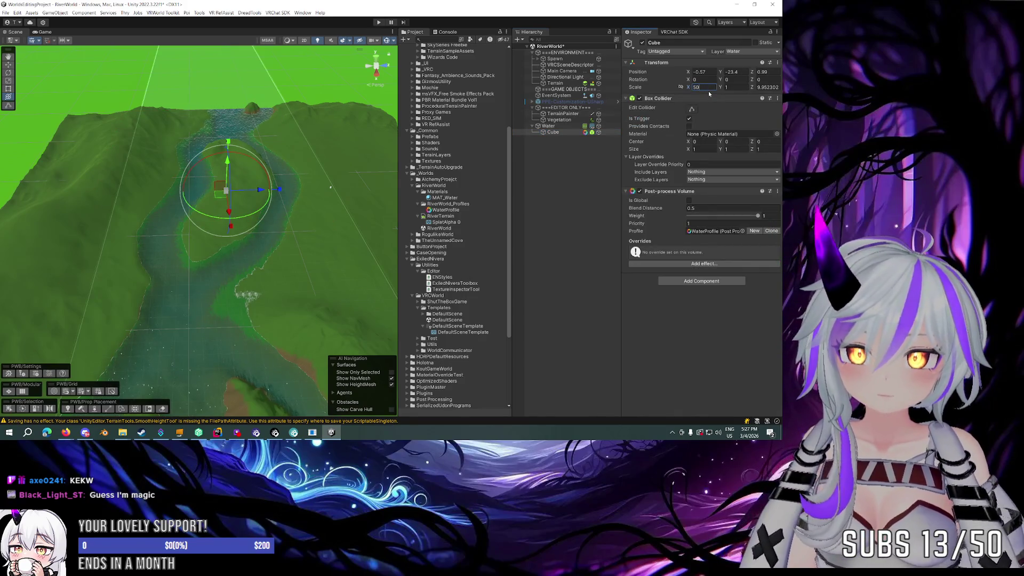
pyautogui.moveTo(298, 192); pyautogui.dragTo(336, 153)
pyautogui.click(701, 89)
pyautogui.write('10')
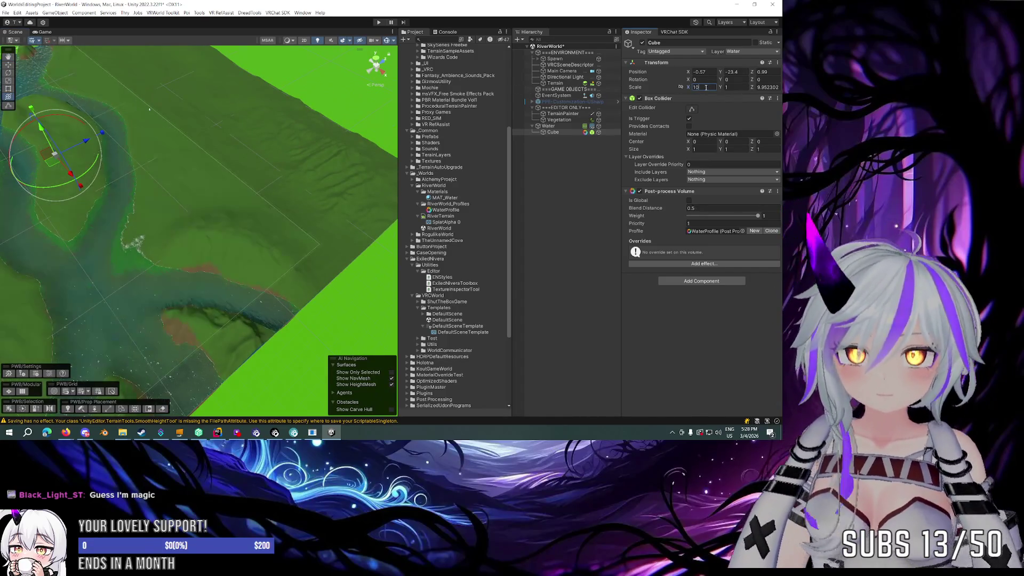
pyautogui.moveTo(224, 160)
pyautogui.mouseDown()
pyautogui.moveTo(213, 152)
pyautogui.moveTo(235, 128)
pyautogui.moveTo(286, 110)
pyautogui.moveTo(321, 112)
pyautogui.moveTo(278, 139)
pyautogui.mouseUp()
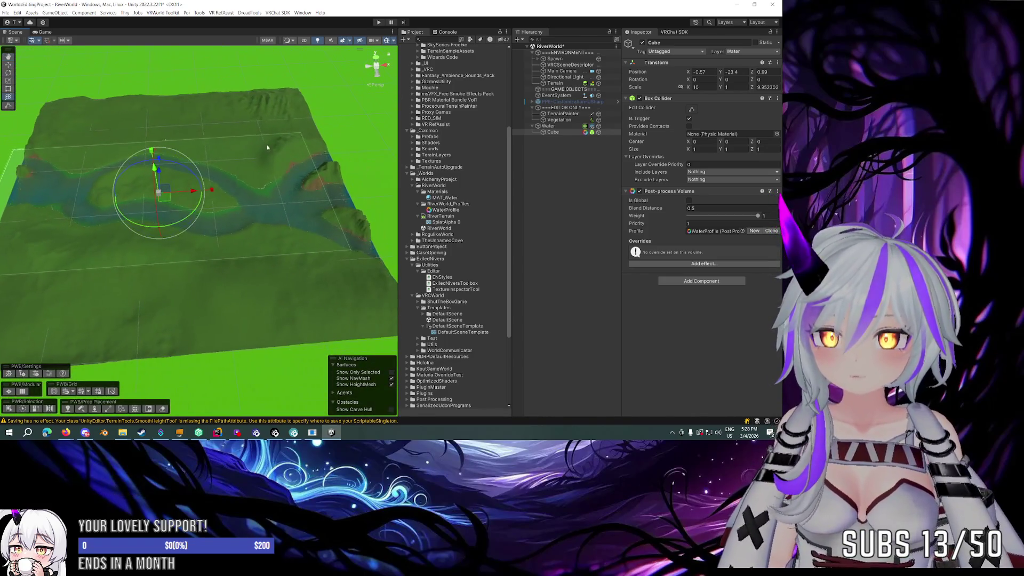
pyautogui.moveTo(193, 194); pyautogui.dragTo(213, 193)
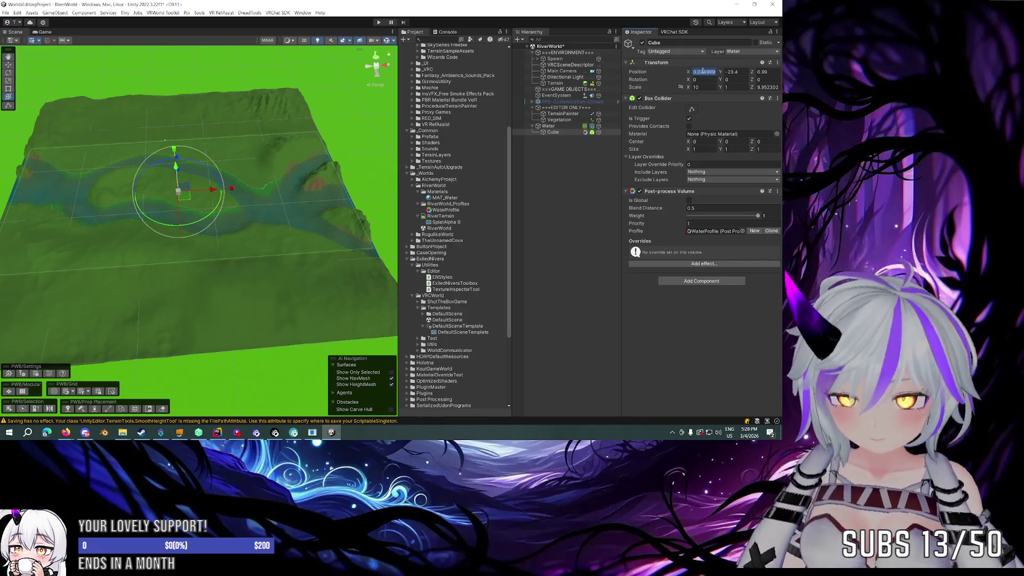
pyautogui.write('0')
pyautogui.click(768, 72)
pyautogui.write('0')
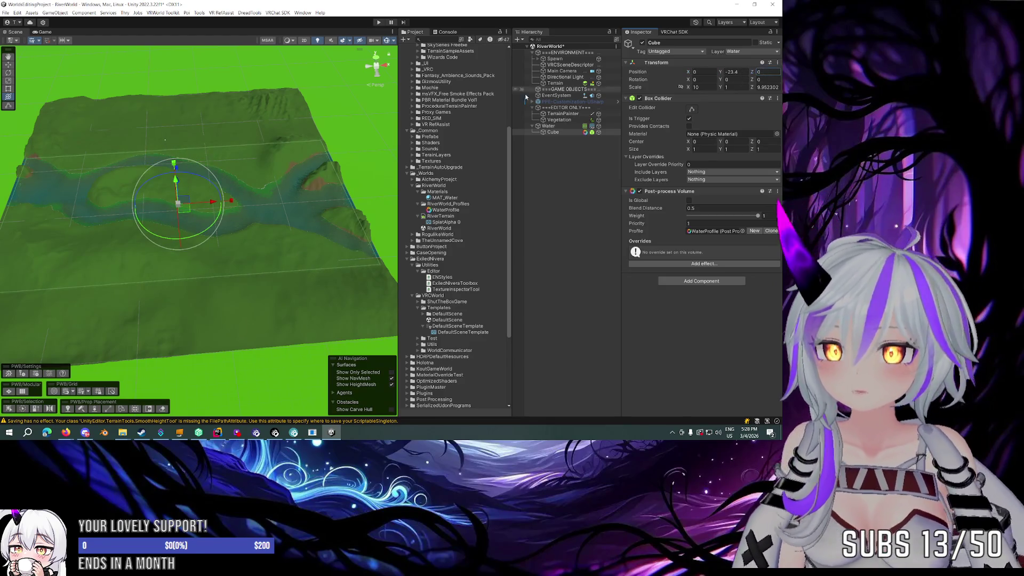
pyautogui.moveTo(302, 108); pyautogui.dragTo(227, 115)
pyautogui.click(549, 127)
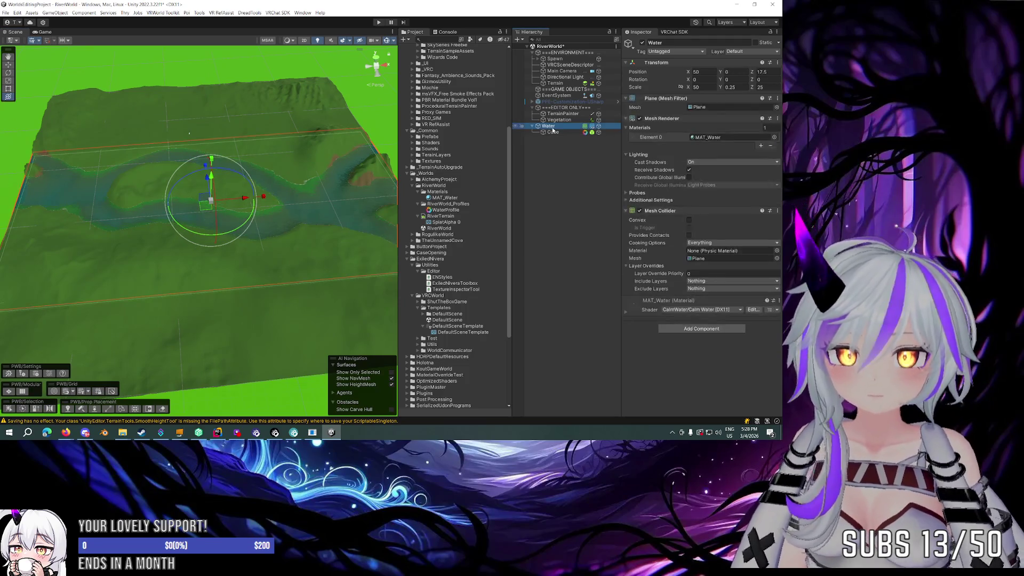
# Step: Change the Water plane's Y scale to 1 and reselect the Cube
pyautogui.moveTo(384, 123)
pyautogui.mouseDown()
pyautogui.moveTo(353, 124)
pyautogui.moveTo(431, 98)
pyautogui.moveTo(533, 84)
pyautogui.mouseUp()
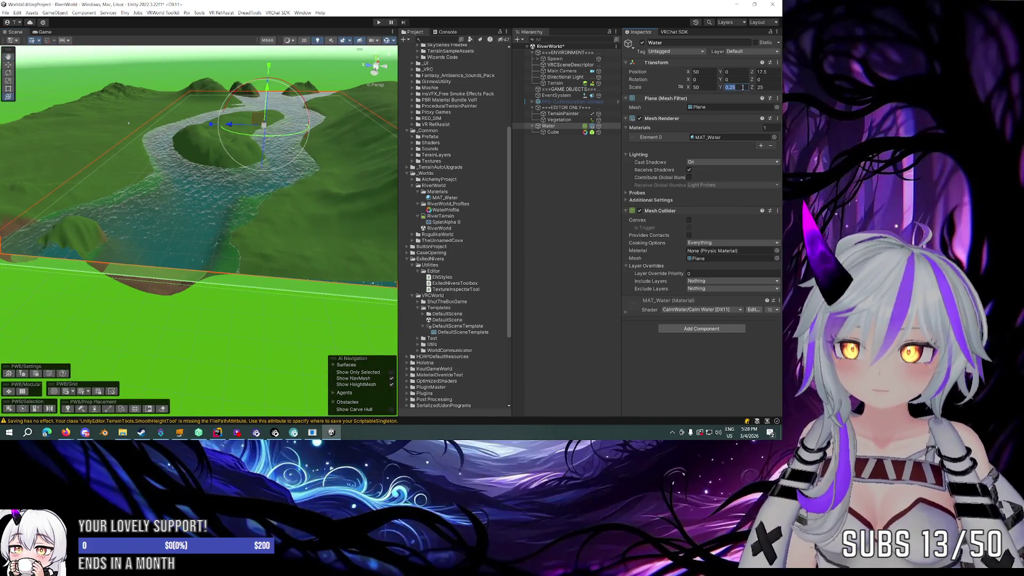
pyautogui.write('1')
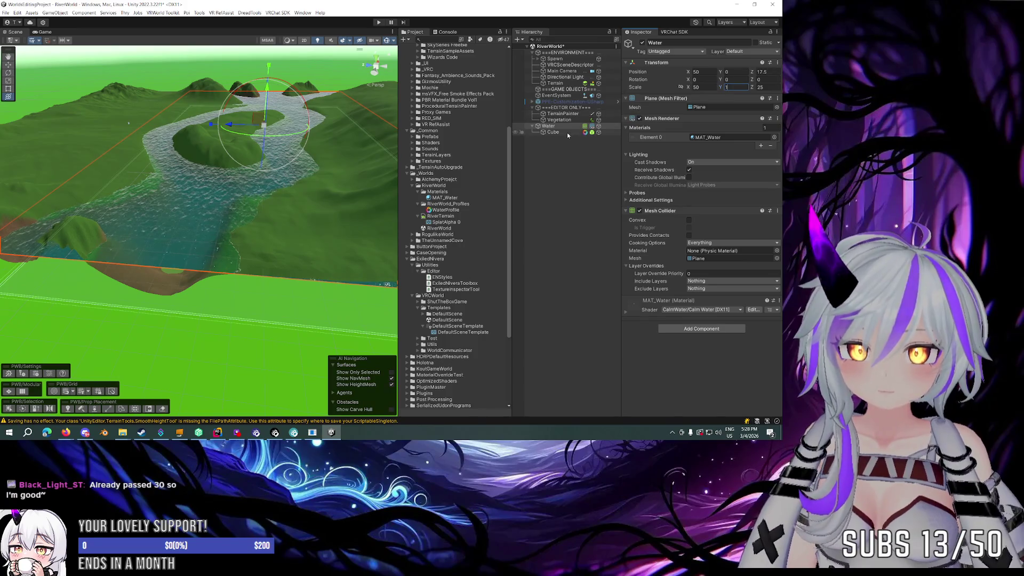
pyautogui.click(565, 132)
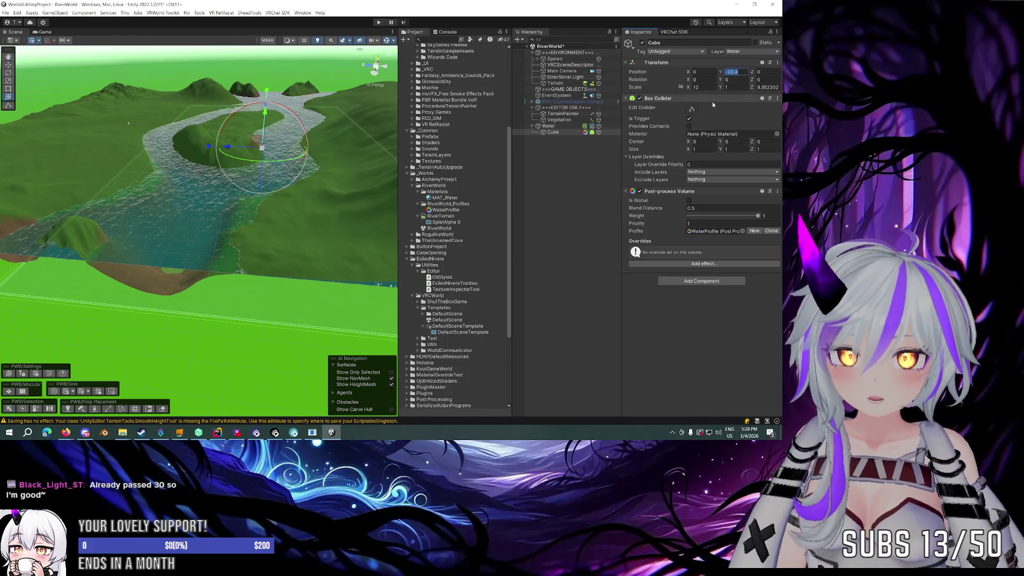
# Step: Lower the Cube to position Y -15, viewing it from water level
pyautogui.write('0')
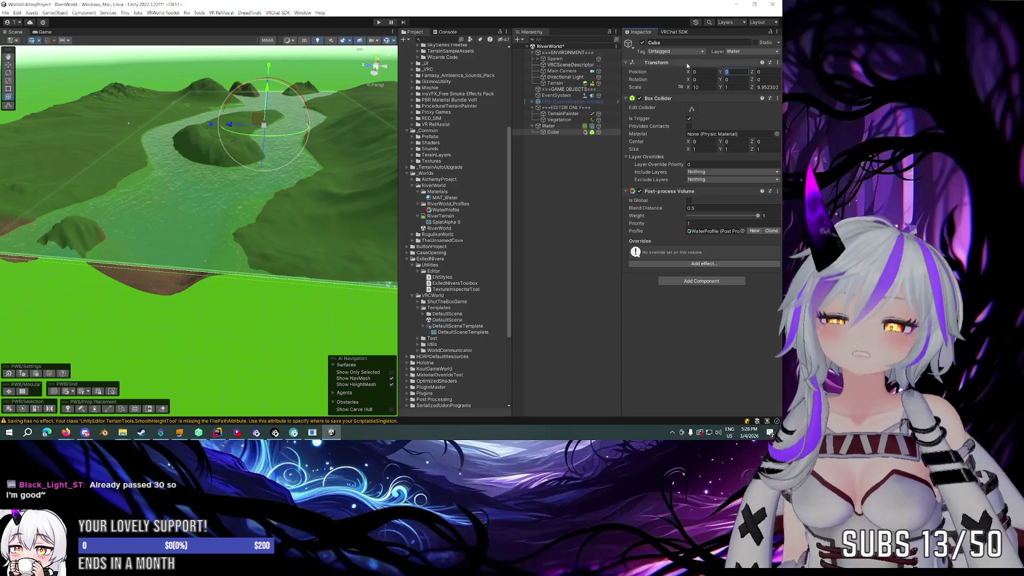
pyautogui.write('-10')
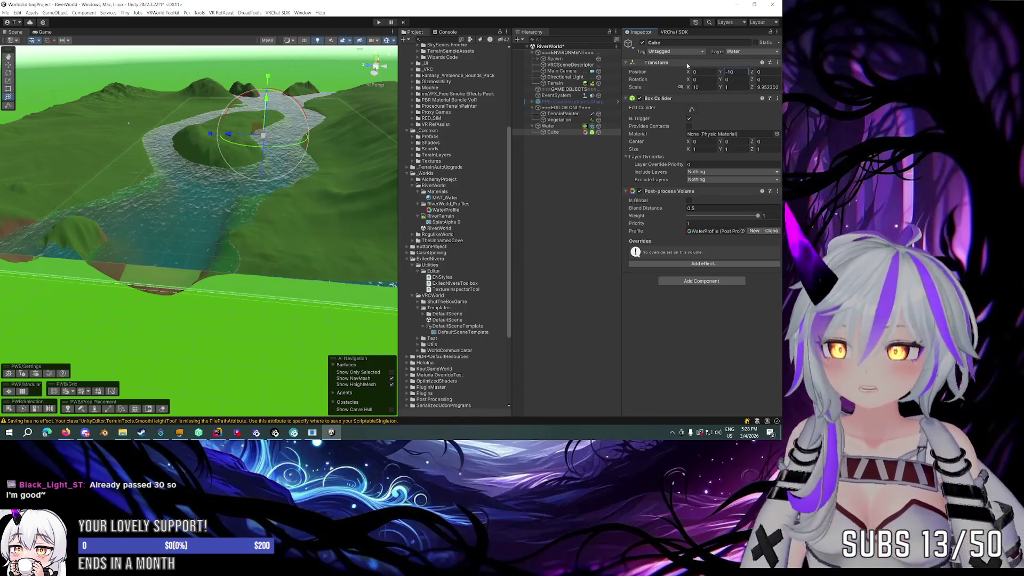
pyautogui.write('20')
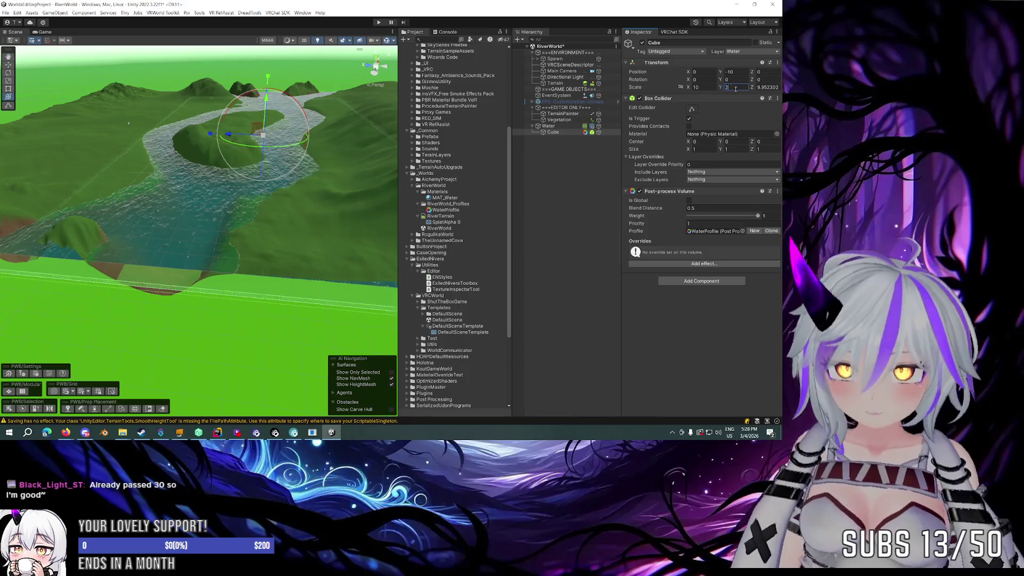
pyautogui.moveTo(213, 240); pyautogui.dragTo(213, 160)
pyautogui.moveTo(302, 118)
pyautogui.mouseDown()
pyautogui.moveTo(308, 106)
pyautogui.moveTo(309, 128)
pyautogui.mouseUp()
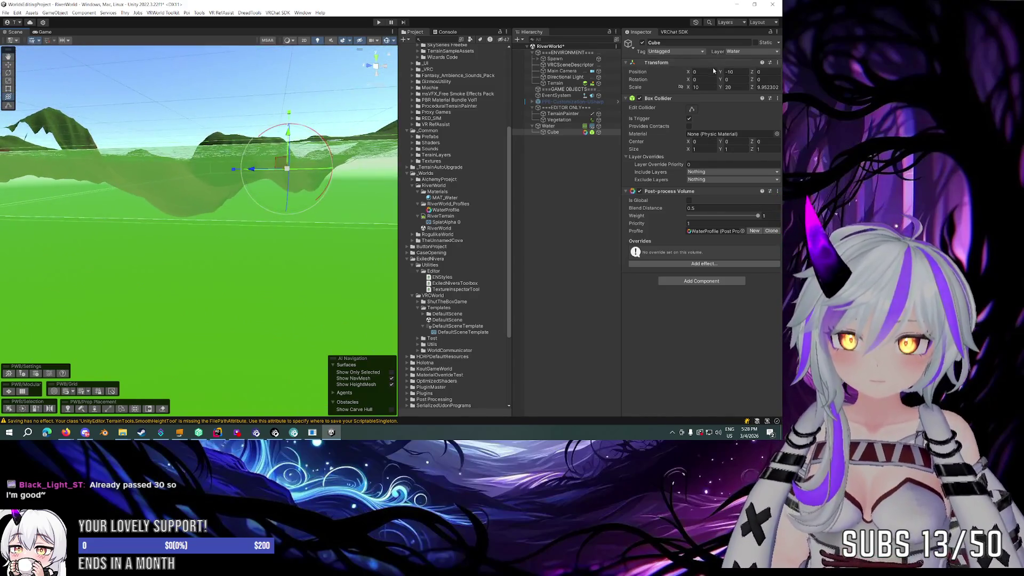
pyautogui.write('5')
pyautogui.press('Return')
# Step: Resize the Cube to 10 × 30 × 9 and check it reaches up through the river
pyautogui.doubleClick(733, 87)
pyautogui.write('30')
pyautogui.press('Return')
pyautogui.moveTo(255, 178)
pyautogui.mouseDown()
pyautogui.moveTo(286, 194)
pyautogui.moveTo(373, 197)
pyautogui.mouseUp()
pyautogui.moveTo(573, 199)
pyautogui.mouseDown()
pyautogui.moveTo(650, 216)
pyautogui.moveTo(703, 104)
pyautogui.mouseUp()
pyautogui.press('y')
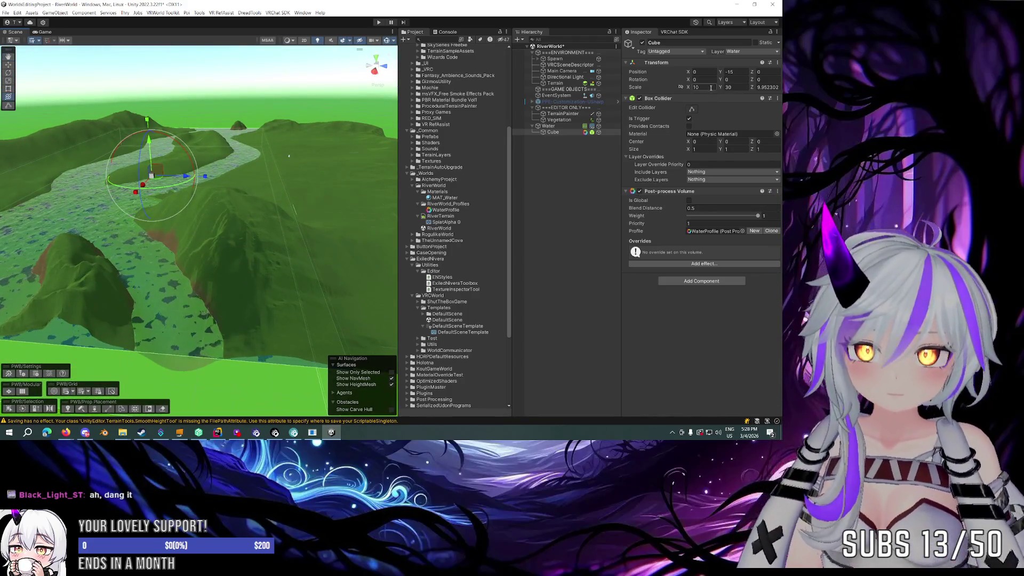
pyautogui.write('10')
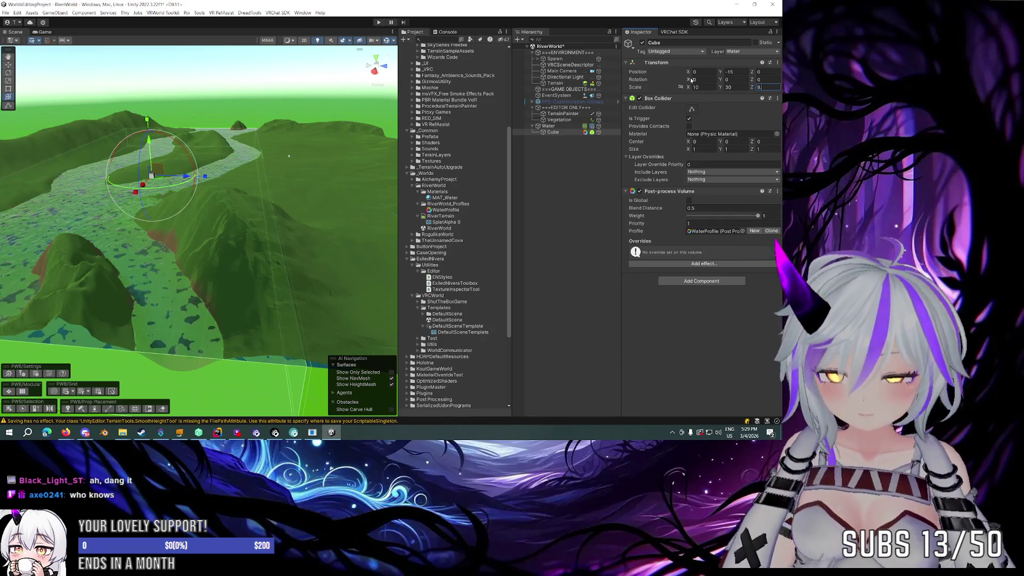
pyautogui.moveTo(330, 160); pyautogui.dragTo(373, 150)
pyautogui.moveTo(434, 126)
pyautogui.mouseDown()
pyautogui.moveTo(442, 124)
pyautogui.moveTo(452, 155)
pyautogui.moveTo(480, 165)
pyautogui.moveTo(471, 204)
pyautogui.mouseUp()
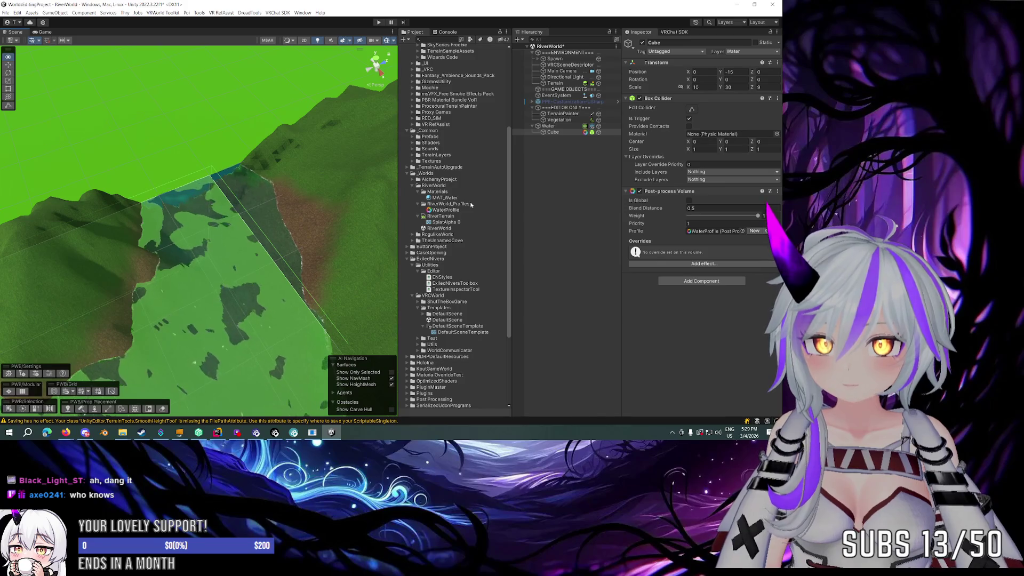
# Step: Frame the Water plane and remove its Mesh Collider component
pyautogui.moveTo(288, 214)
pyautogui.mouseDown()
pyautogui.moveTo(270, 201)
pyautogui.moveTo(588, 172)
pyautogui.moveTo(319, 182)
pyautogui.mouseUp()
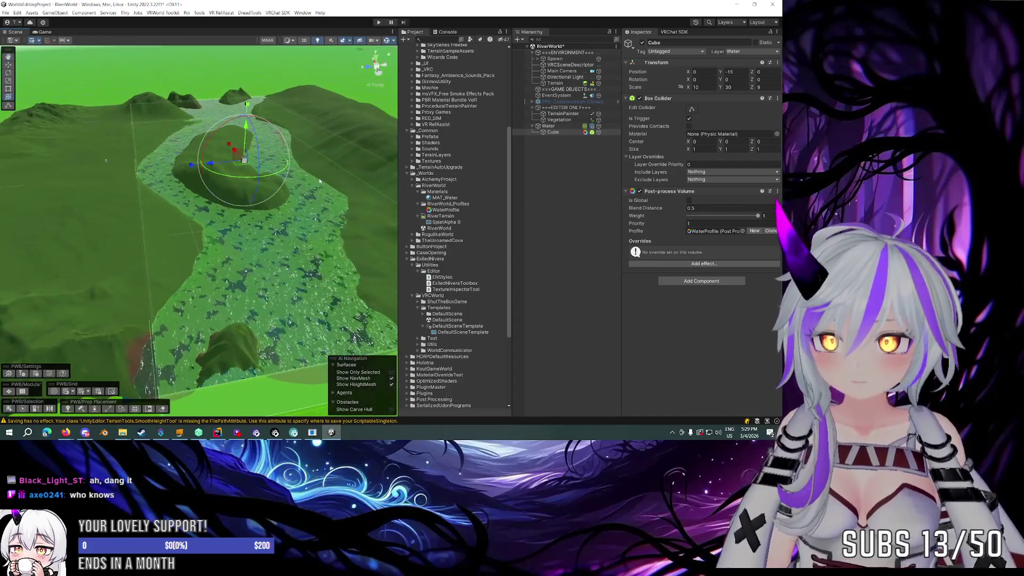
pyautogui.click(558, 127)
pyautogui.moveTo(203, 197)
pyautogui.mouseDown()
pyautogui.moveTo(194, 167)
pyautogui.moveTo(198, 192)
pyautogui.moveTo(193, 172)
pyautogui.moveTo(203, 176)
pyautogui.mouseUp()
pyautogui.press('f')
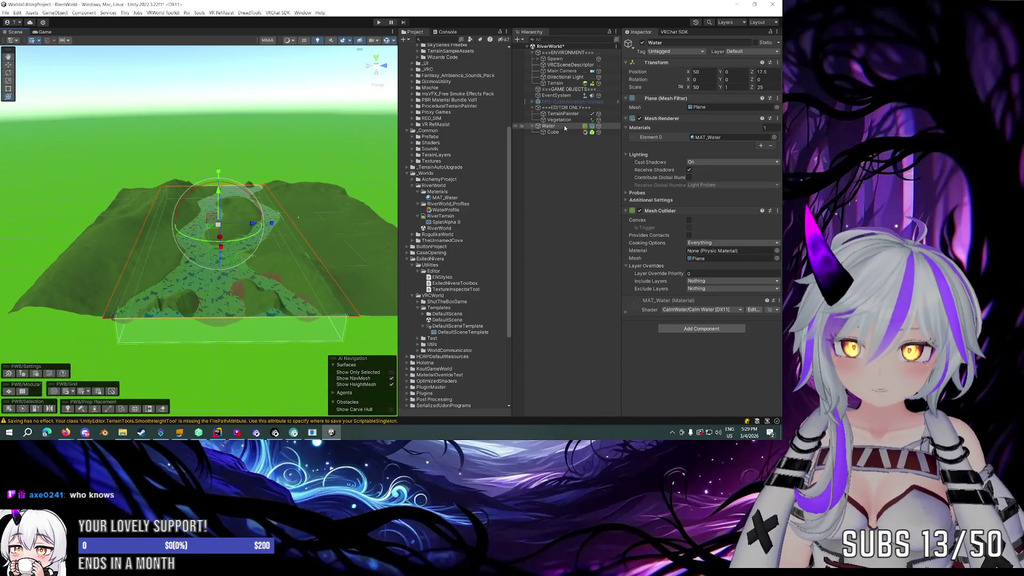
pyautogui.click(777, 211)
pyautogui.click(721, 250)
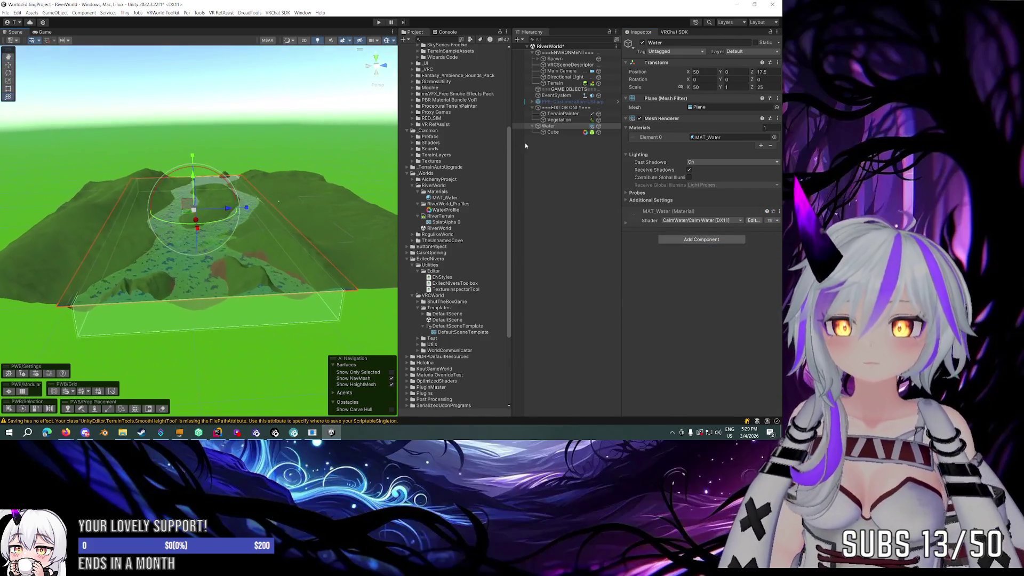
pyautogui.click(555, 133)
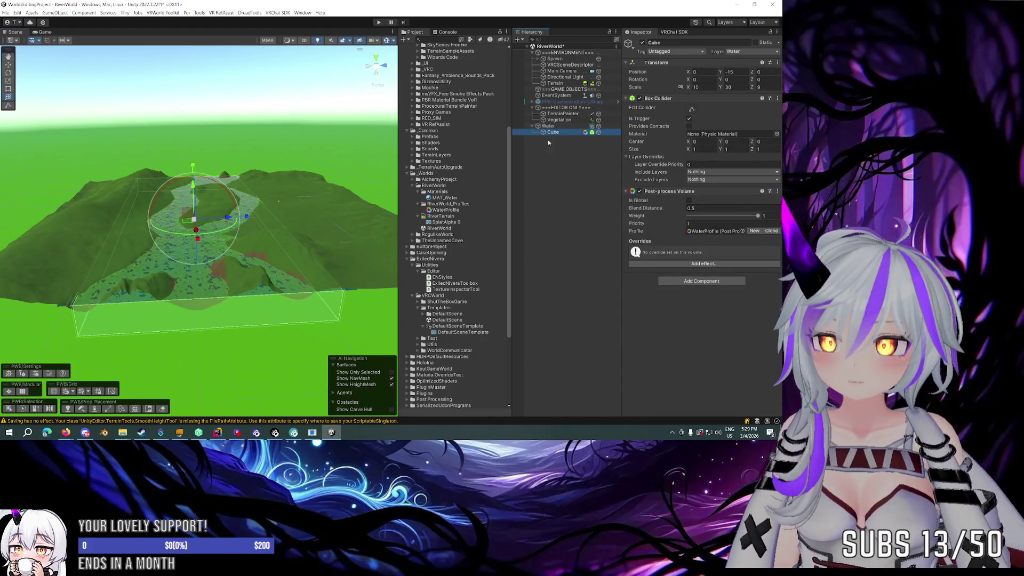
pyautogui.moveTo(337, 180); pyautogui.dragTo(320, 184)
pyautogui.click(566, 127)
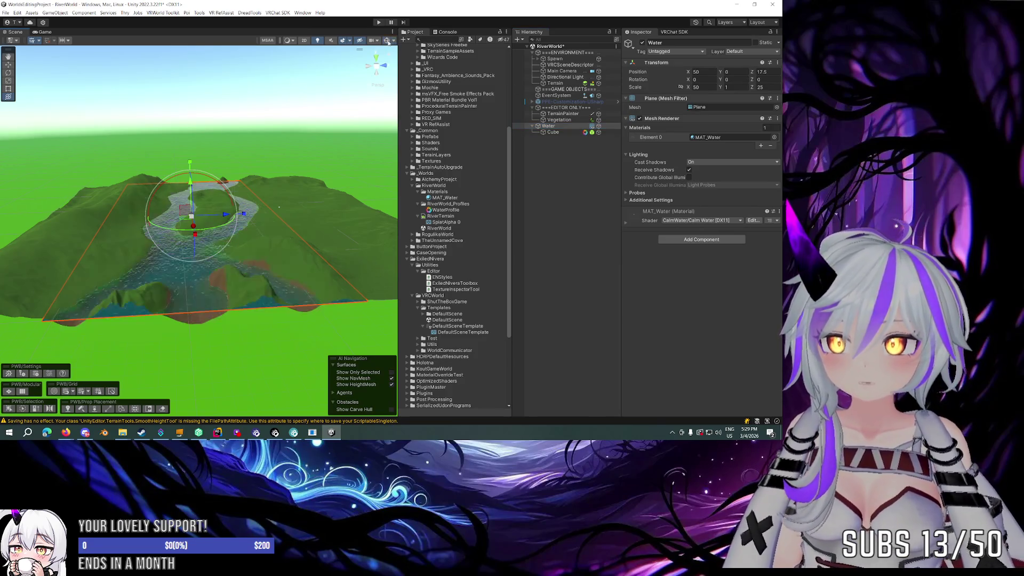
# Step: Inspect the river from two close angles, then select Terrain in the Hierarchy
pyautogui.moveTo(288, 151)
pyautogui.mouseDown()
pyautogui.moveTo(281, 160)
pyautogui.moveTo(307, 185)
pyautogui.moveTo(322, 136)
pyautogui.moveTo(244, 158)
pyautogui.moveTo(492, 158)
pyautogui.moveTo(616, 145)
pyautogui.moveTo(617, 180)
pyautogui.moveTo(708, 162)
pyautogui.moveTo(757, 168)
pyautogui.moveTo(259, 193)
pyautogui.moveTo(462, 182)
pyautogui.mouseUp()
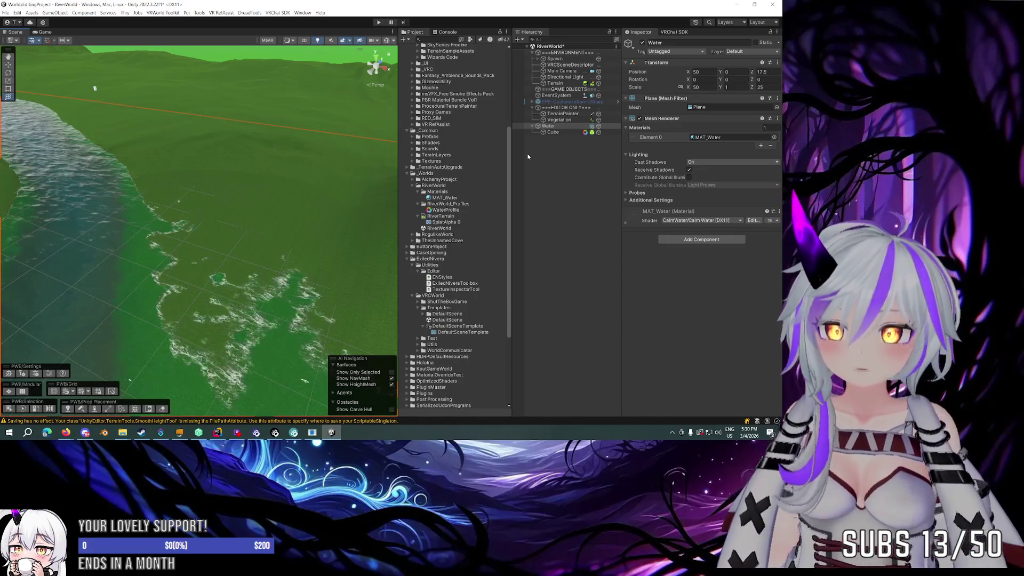
pyautogui.moveTo(353, 216)
pyautogui.mouseDown()
pyautogui.moveTo(267, 215)
pyautogui.moveTo(283, 198)
pyautogui.mouseUp()
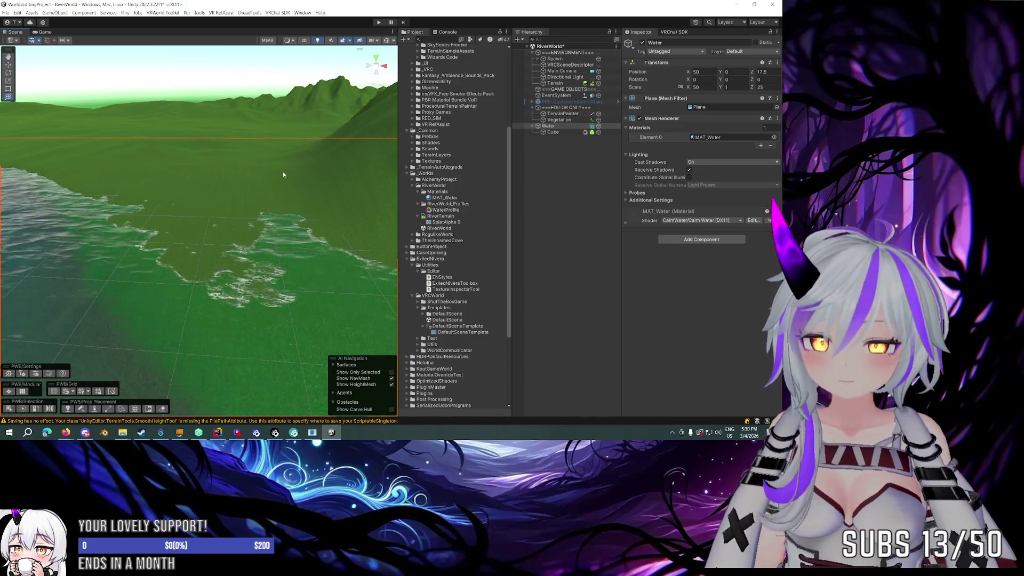
pyautogui.click(555, 84)
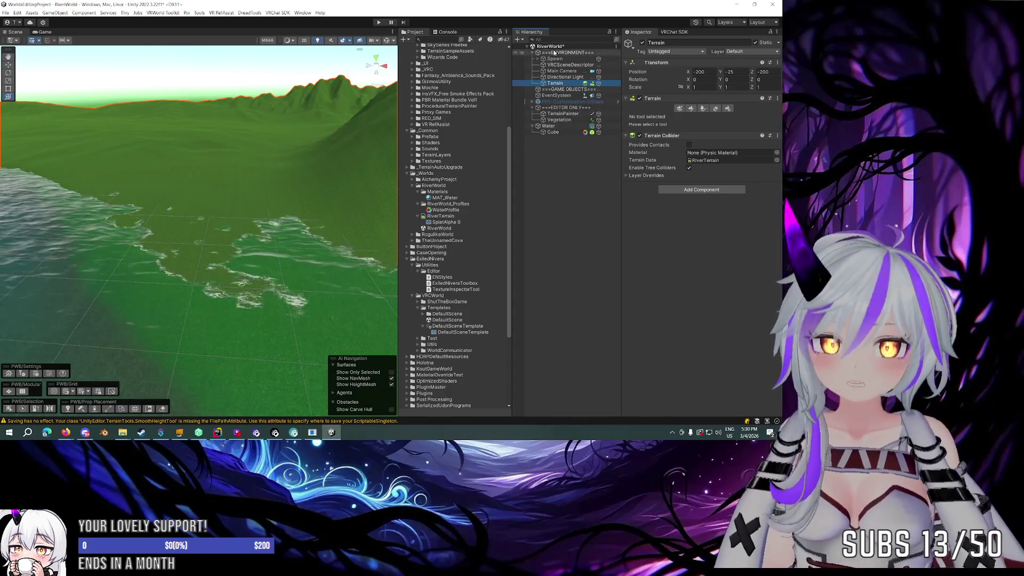
# Step: Choose Stamp Terrain with the Mountain03 brush and raise the stamp height to about 34
pyautogui.click(689, 108)
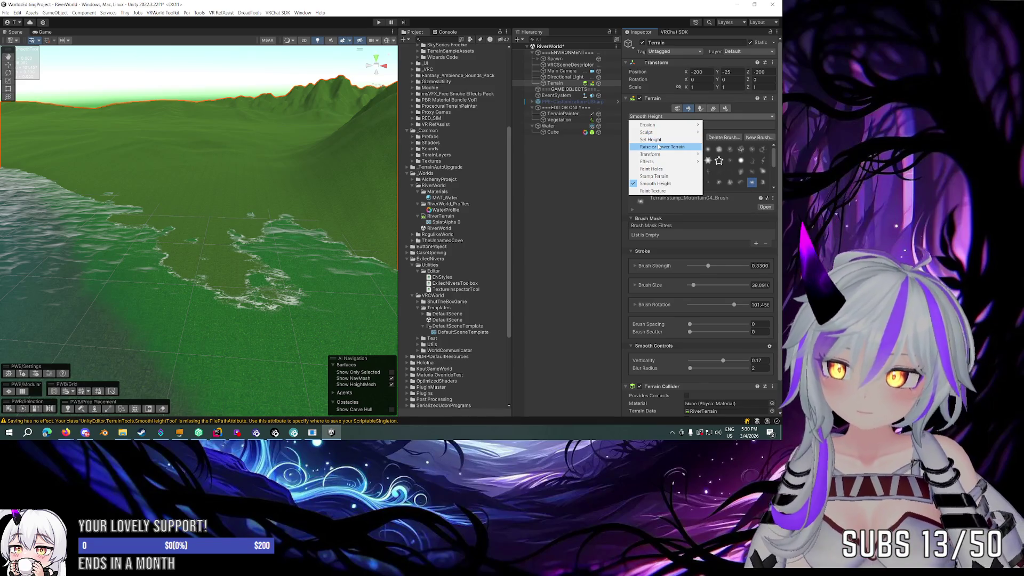
pyautogui.click(656, 176)
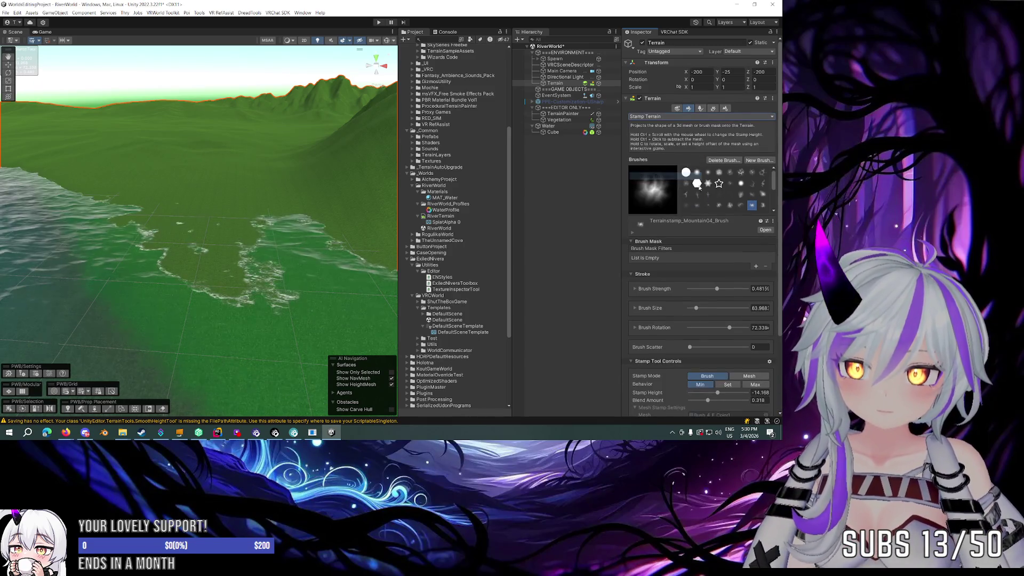
pyautogui.click(739, 206)
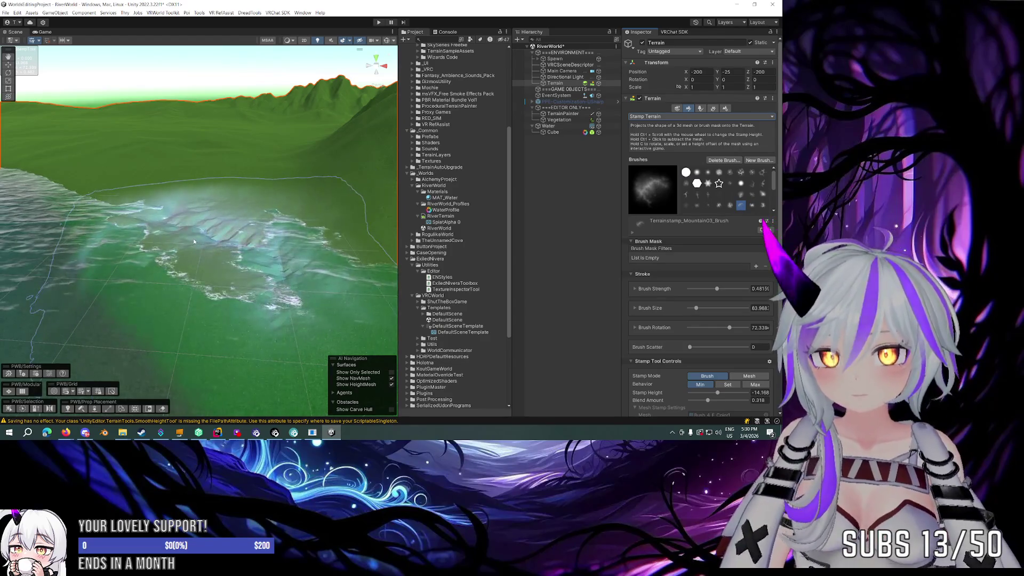
pyautogui.keyDown('ctrl'); pyautogui.scroll(5, 193, 239); pyautogui.keyUp('ctrl')
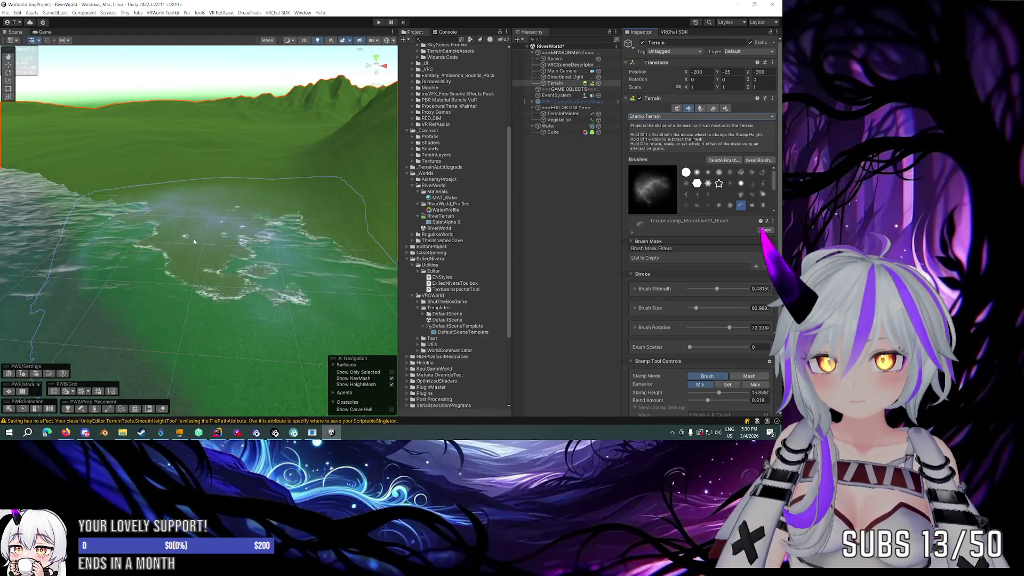
pyautogui.keyDown('ctrl'); pyautogui.scroll(3, 194, 241); pyautogui.keyUp('ctrl')
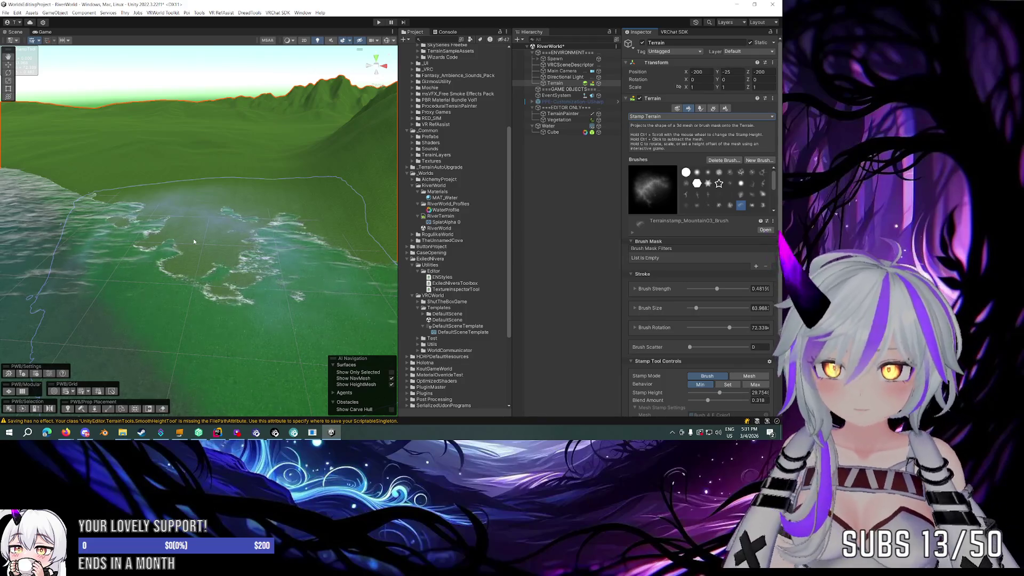
pyautogui.press('a')
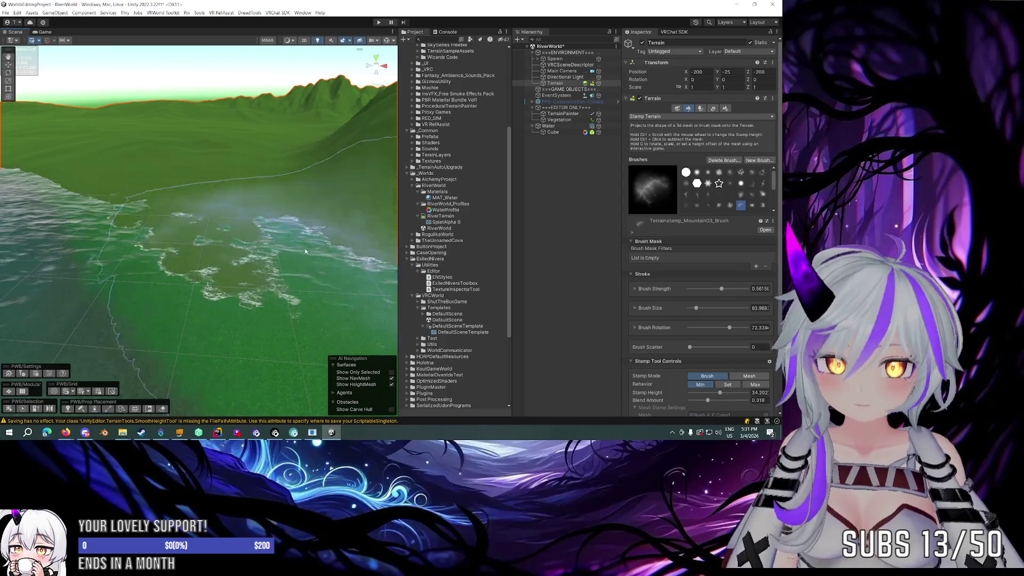
# Step: Rotate the stamp to about -127° and enlarge the brush to about 129
pyautogui.press('d')
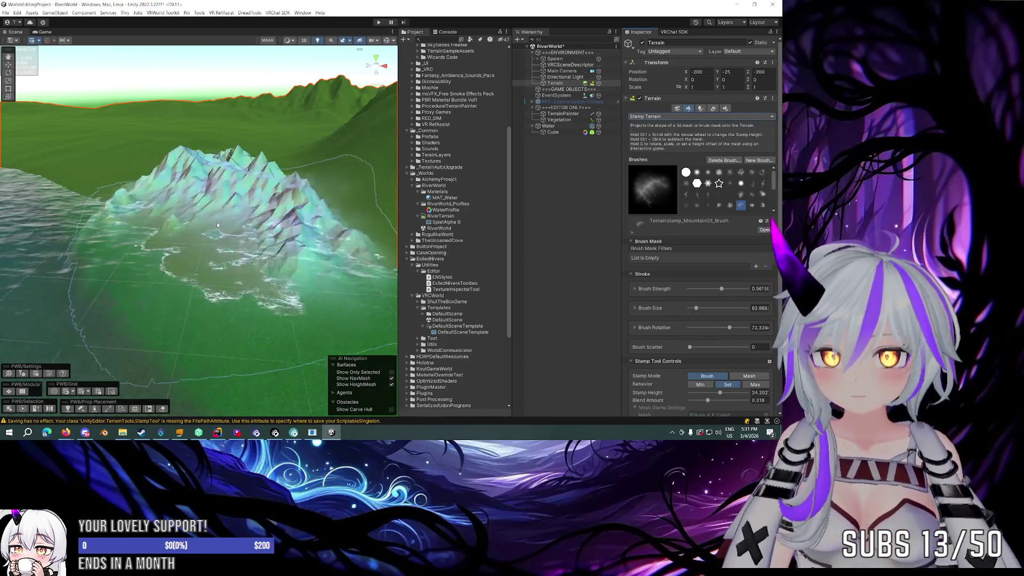
pyautogui.press('d')
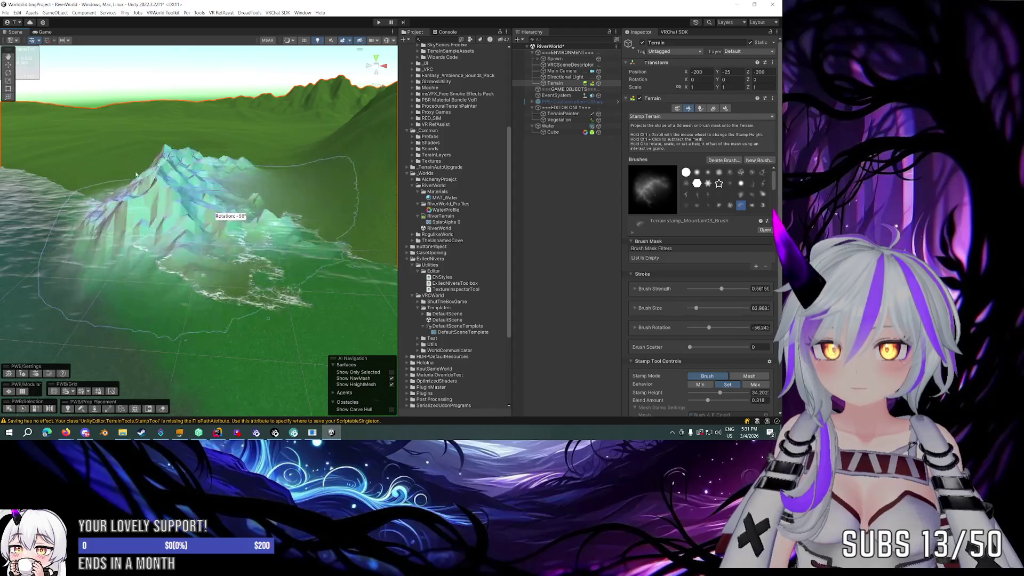
pyautogui.press('a')
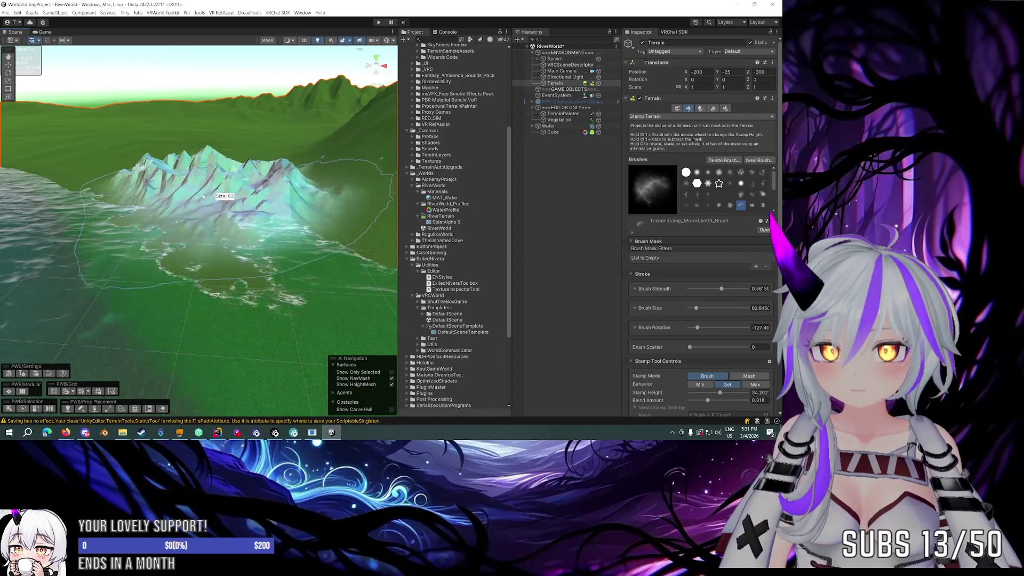
pyautogui.scroll(-5, 266, 214)
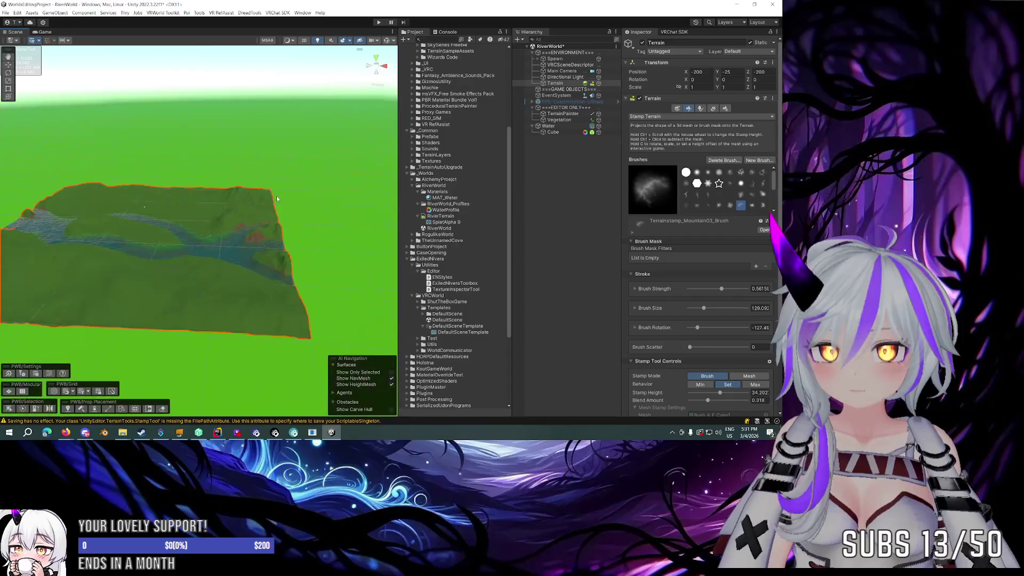
pyautogui.press('a')
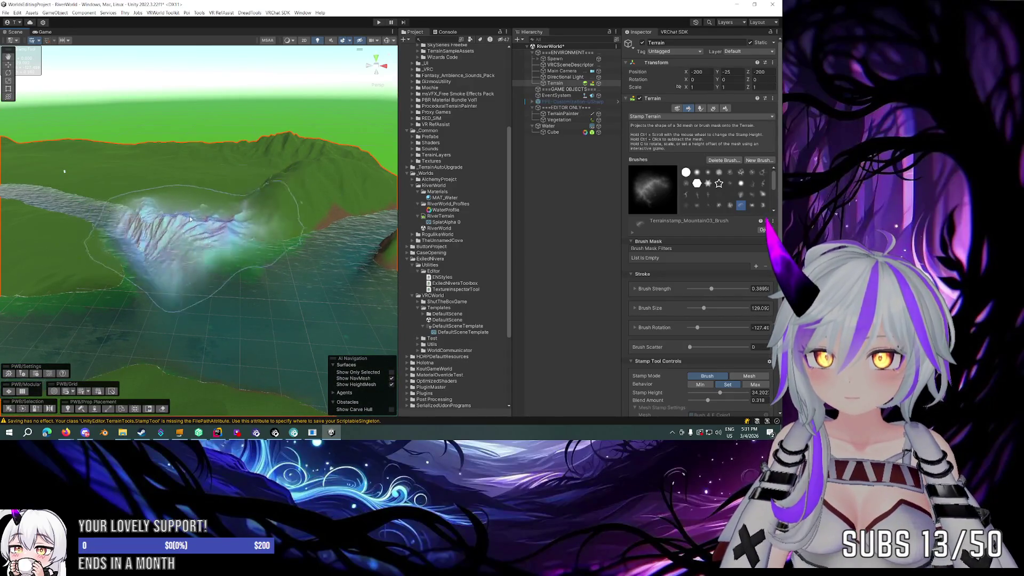
pyautogui.moveTo(194, 212); pyautogui.dragTo(217, 176)
pyautogui.scroll(6, 217, 176)
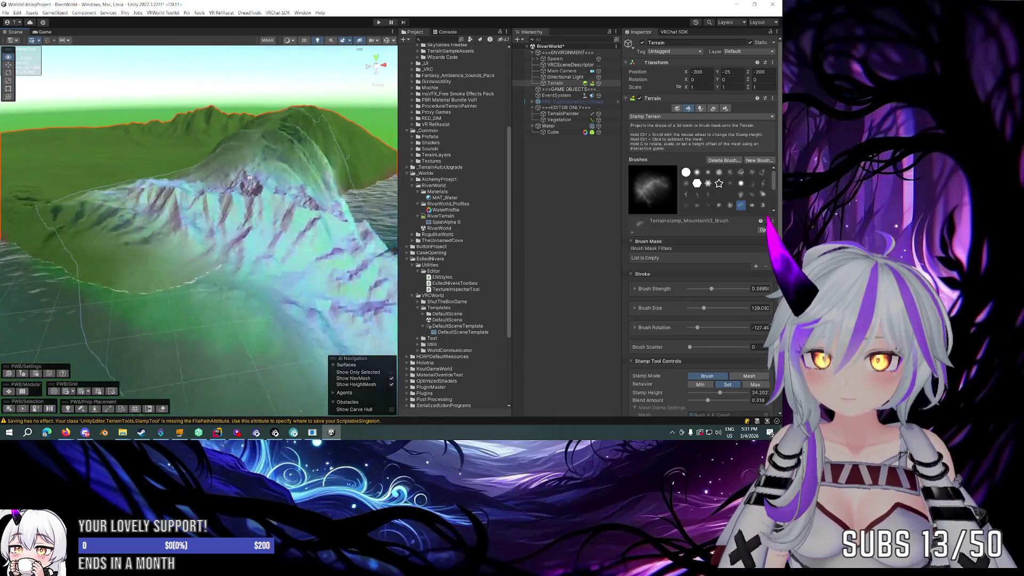
pyautogui.moveTo(249, 178)
pyautogui.mouseDown()
pyautogui.moveTo(228, 210)
pyautogui.moveTo(207, 190)
pyautogui.moveTo(384, 31)
pyautogui.moveTo(202, 128)
pyautogui.moveTo(276, 113)
pyautogui.moveTo(183, 203)
pyautogui.moveTo(184, 182)
pyautogui.moveTo(176, 187)
pyautogui.moveTo(128, 94)
pyautogui.moveTo(373, 92)
pyautogui.mouseUp()
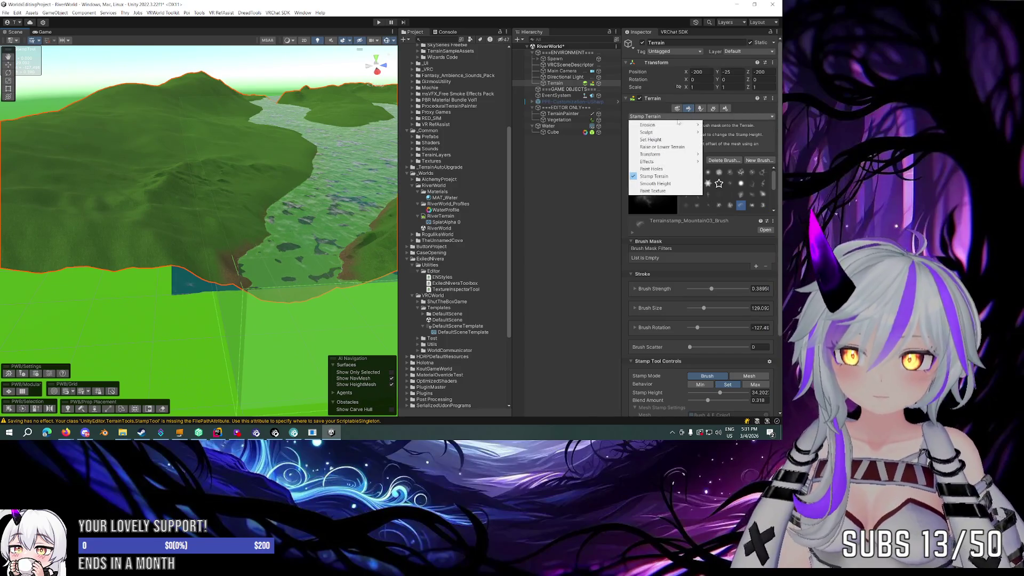
pyautogui.moveTo(320, 160)
pyautogui.mouseDown()
pyautogui.moveTo(335, 112)
pyautogui.moveTo(313, 111)
pyautogui.moveTo(291, 168)
pyautogui.moveTo(251, 195)
pyautogui.mouseUp()
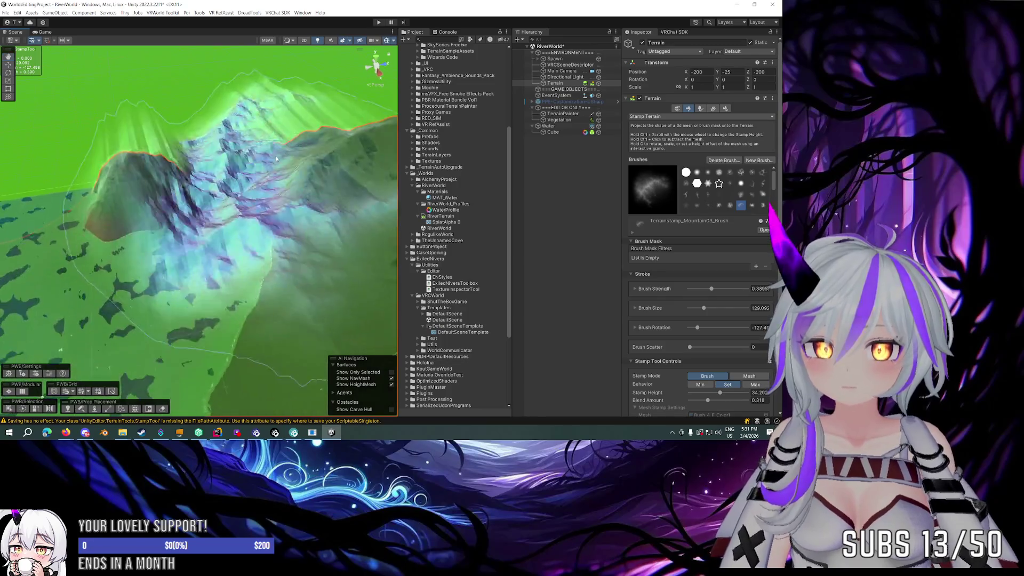
# Step: Retune the stamp to about -11 height, roughly 45° rotation and size 73, ending on Canyon05
pyautogui.press('d')
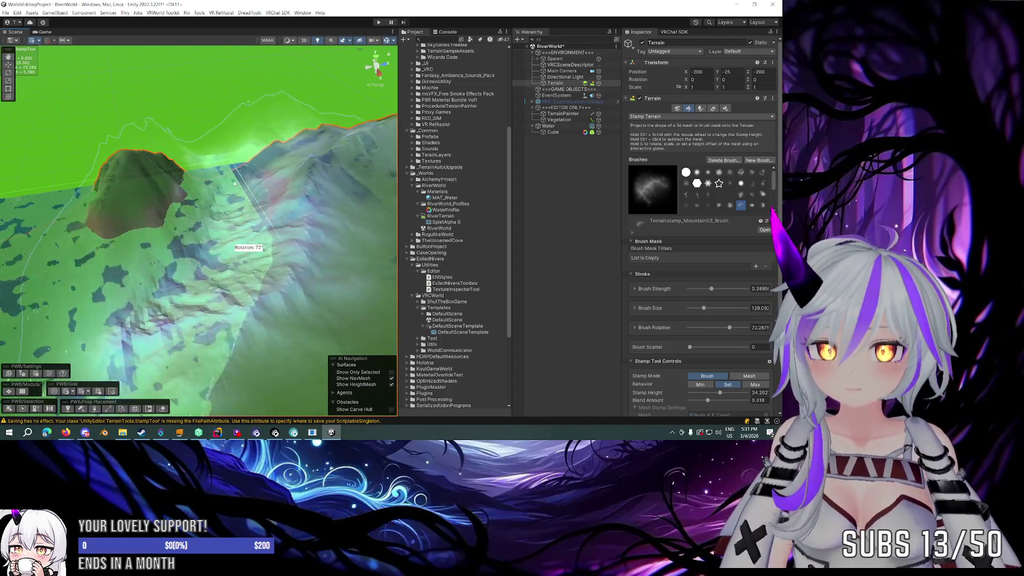
pyautogui.scroll(-8, 161, 236)
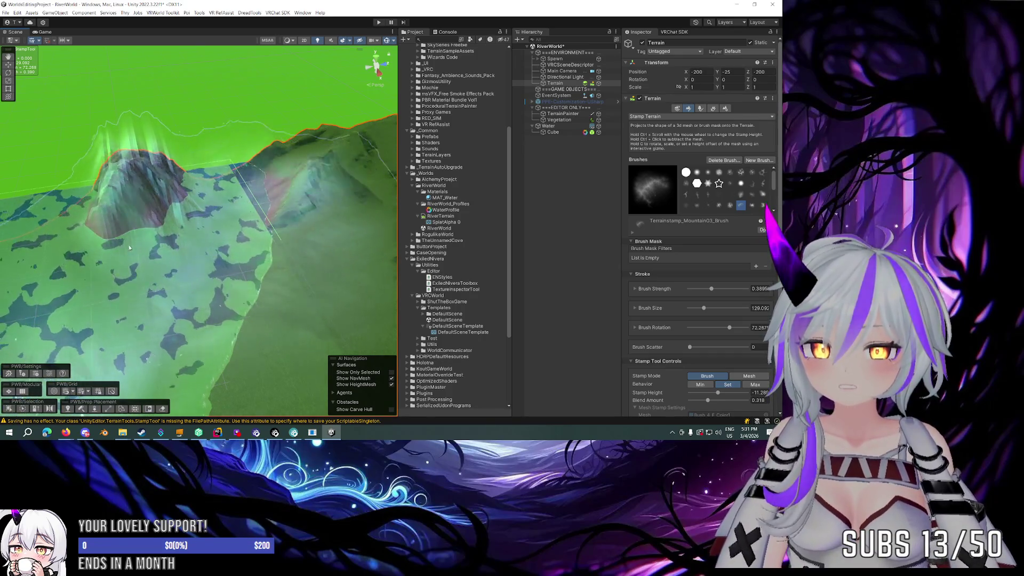
pyautogui.press('s')
pyautogui.press('d')
pyautogui.press('d')
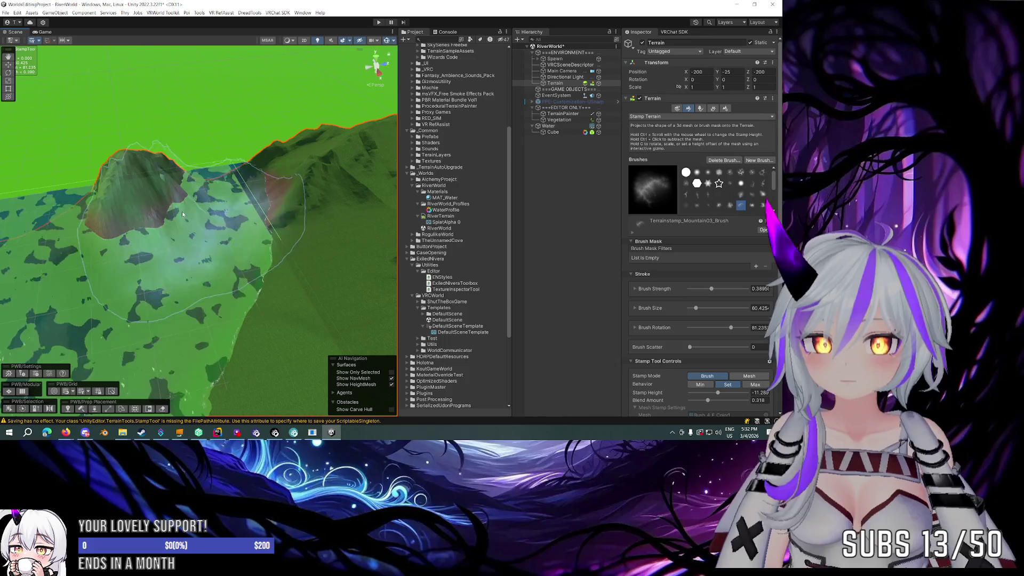
pyautogui.press('d')
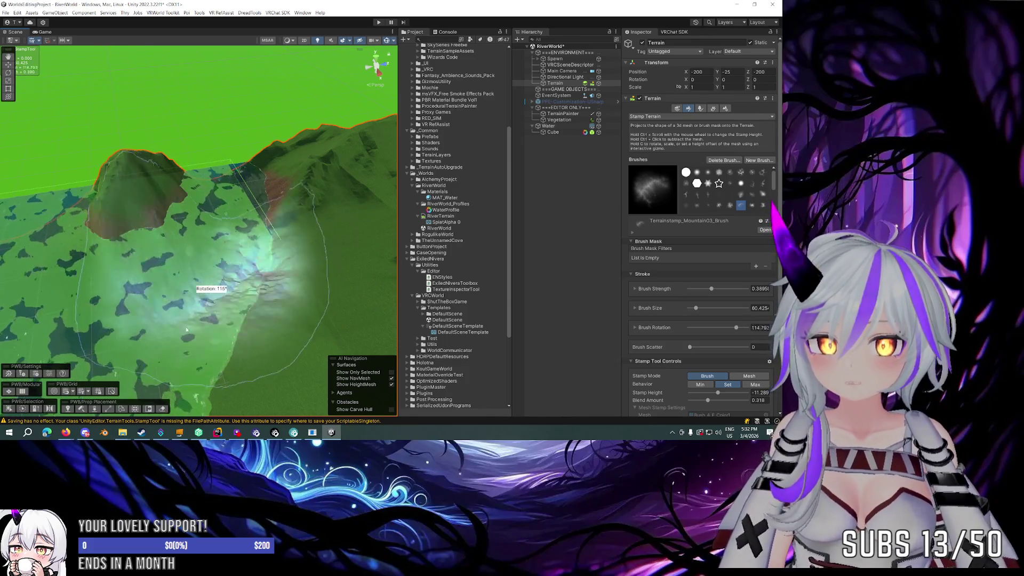
pyautogui.press('d')
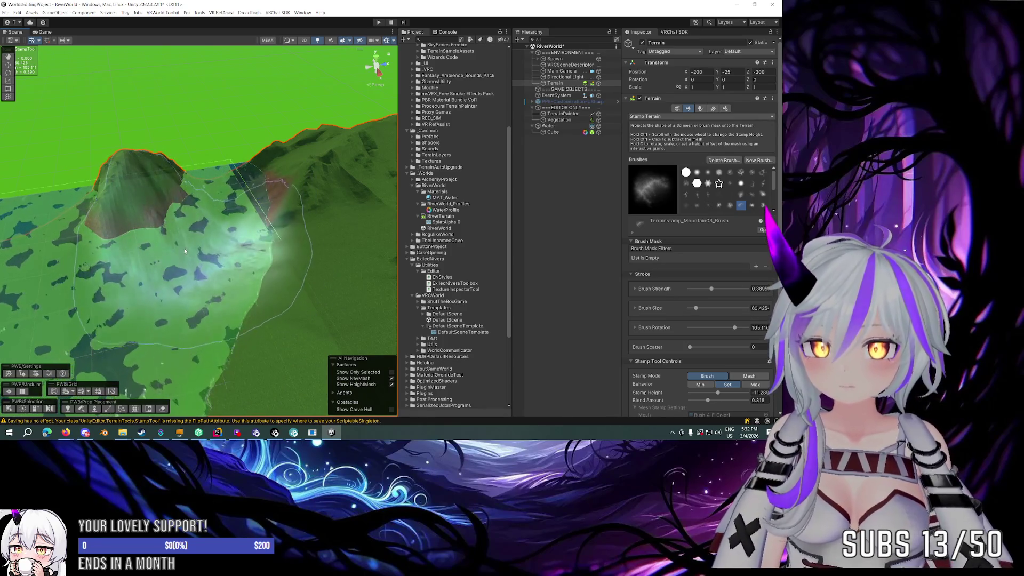
pyautogui.press('d')
pyautogui.press('d')
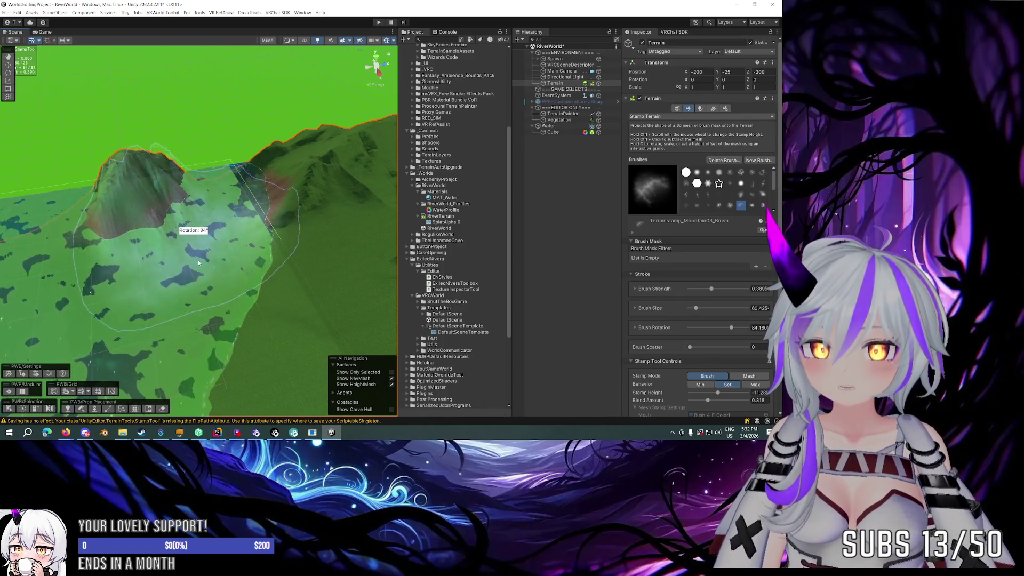
pyautogui.press('d')
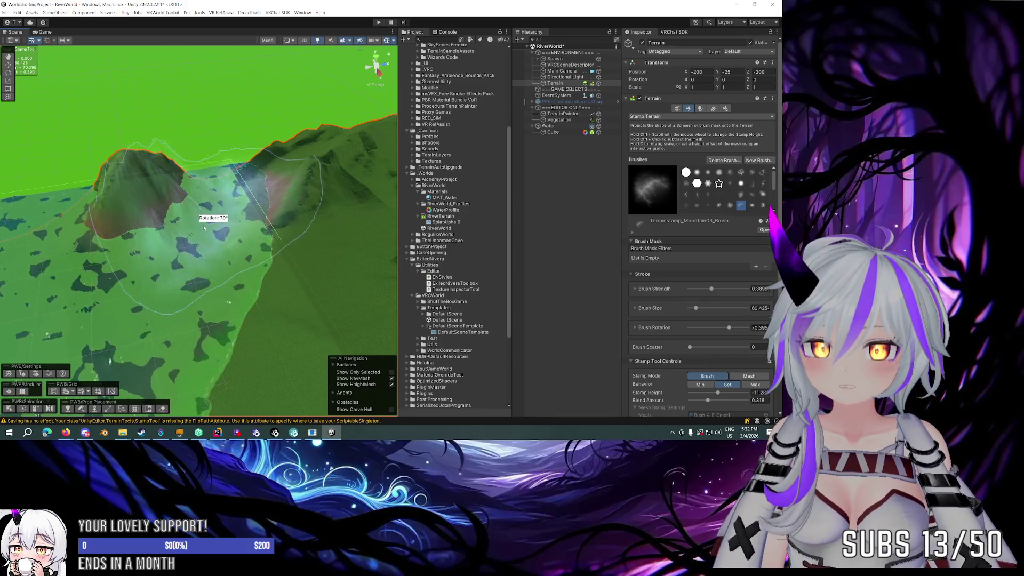
pyautogui.press('d')
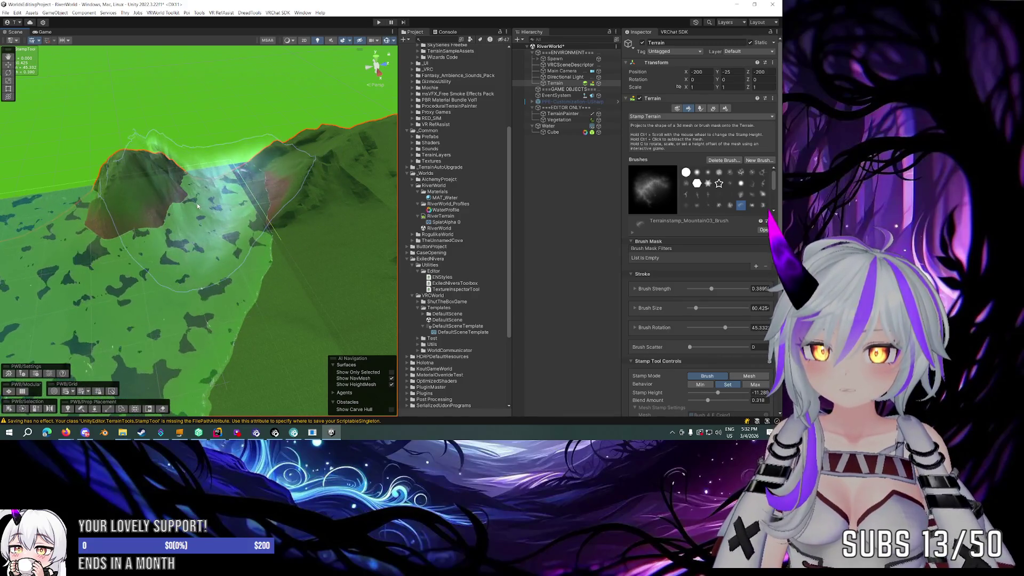
pyautogui.moveTo(197, 204)
pyautogui.mouseDown()
pyautogui.moveTo(290, 173)
pyautogui.moveTo(240, 214)
pyautogui.mouseUp()
pyautogui.moveTo(375, 191); pyautogui.dragTo(302, 184)
pyautogui.keyDown('ctrl'); pyautogui.scroll(10, 297, 192); pyautogui.keyUp('ctrl')
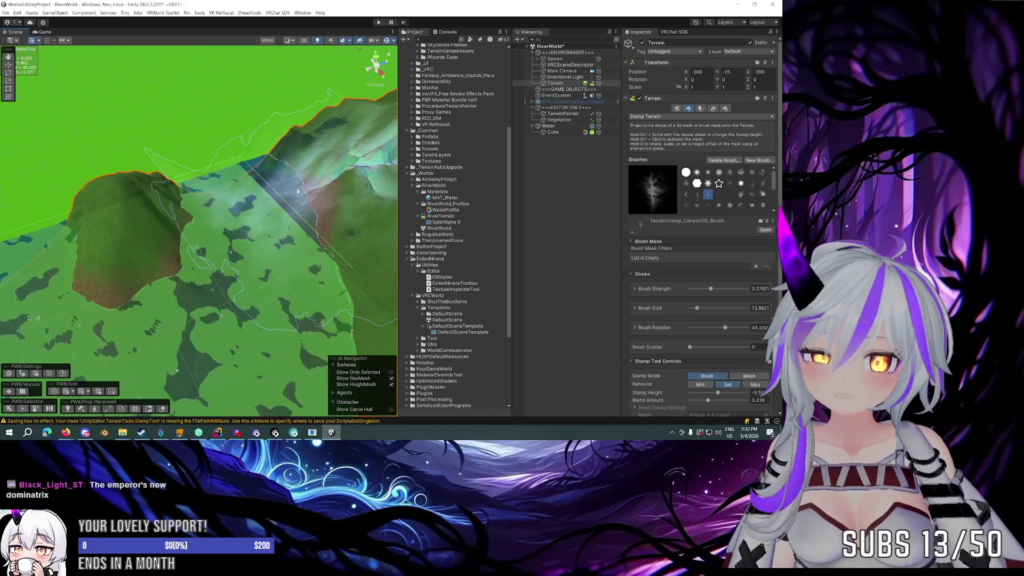
# Step: Rotate the Canyon05 stamp to about 108°, shrink it to about 44, and stamp it on the hillside
pyautogui.keyDown('ctrl'); pyautogui.scroll(3, 298, 191); pyautogui.keyUp('ctrl')
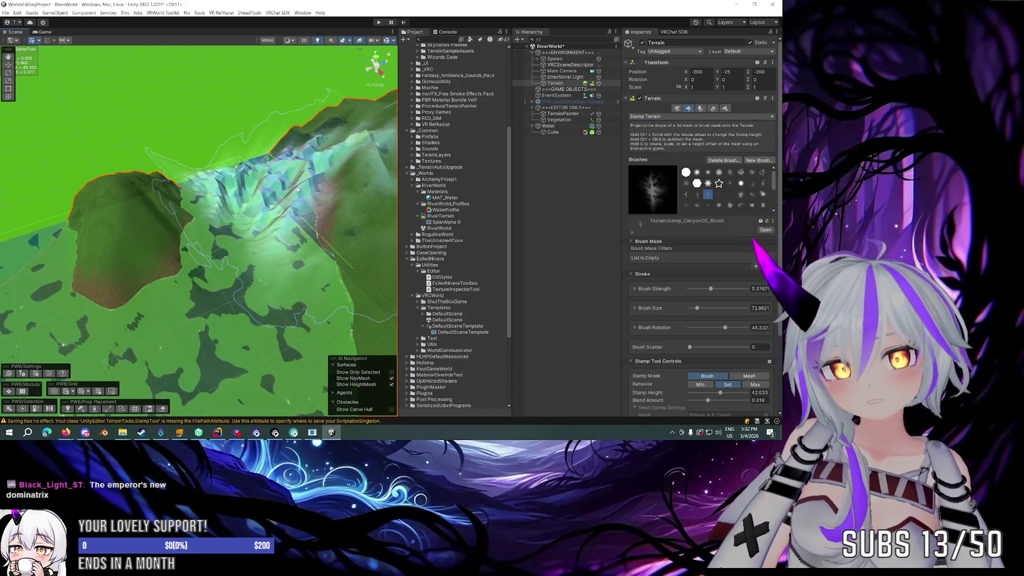
pyautogui.press('r')
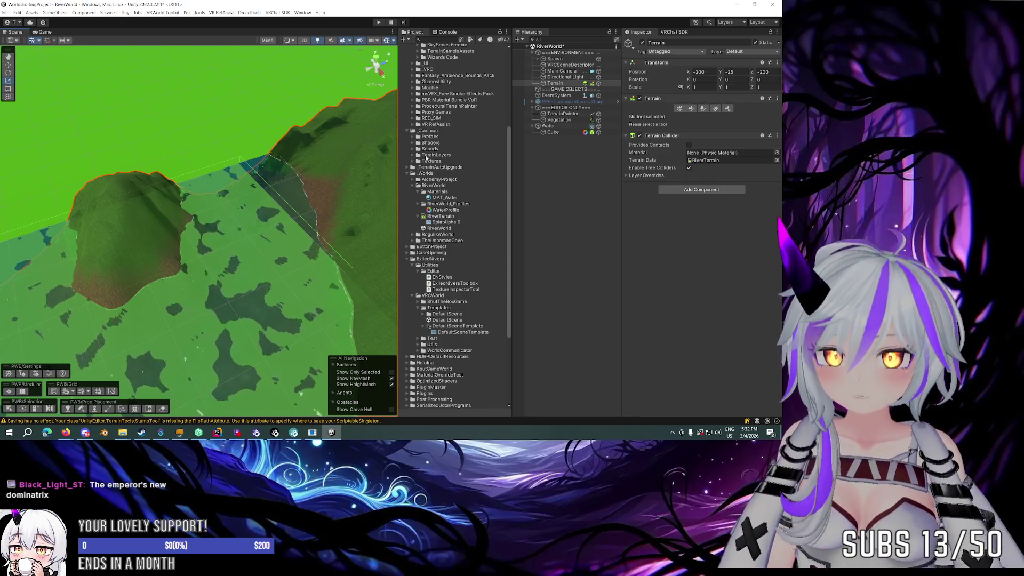
pyautogui.click(689, 108)
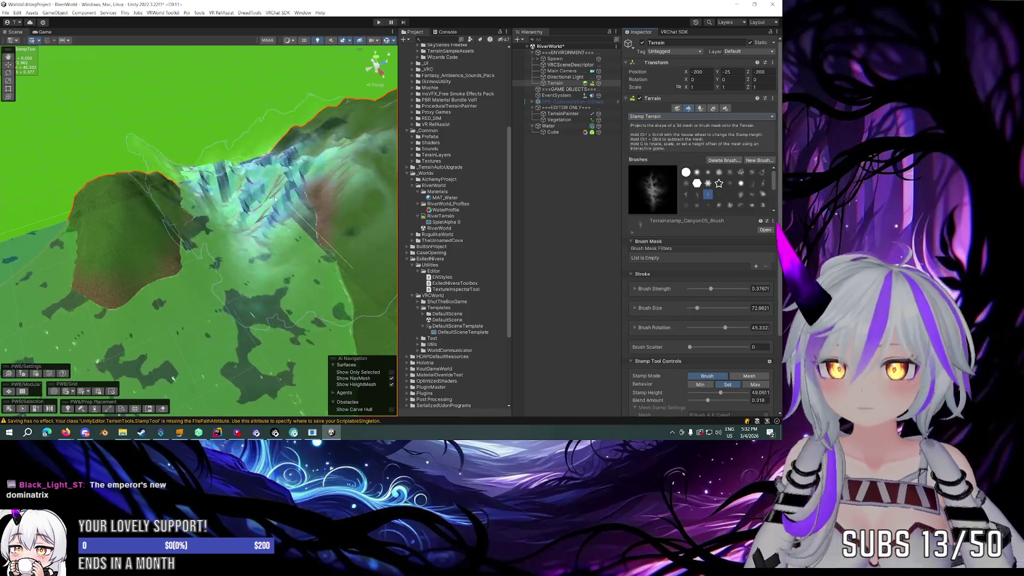
pyautogui.press('d')
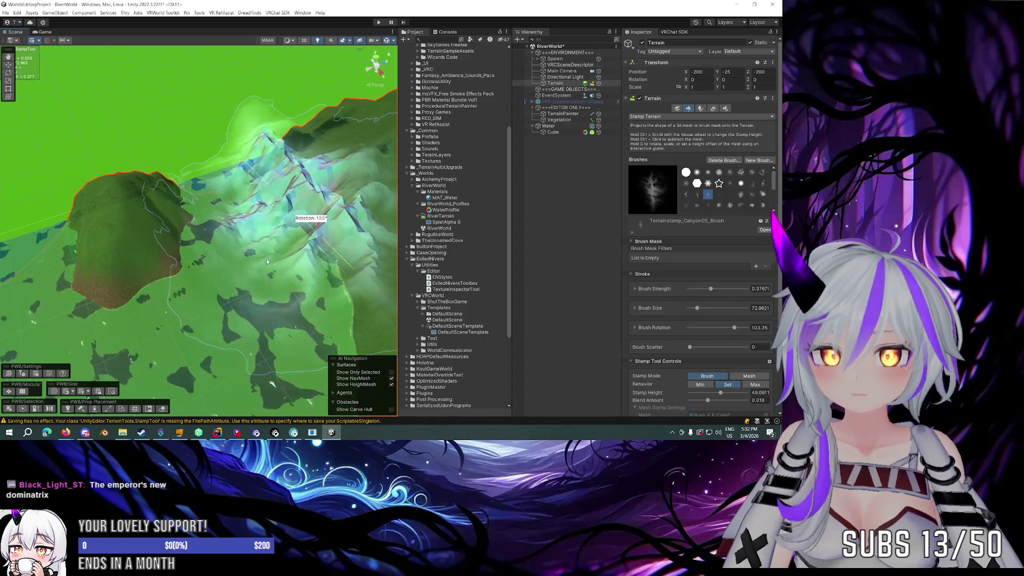
pyautogui.press('a')
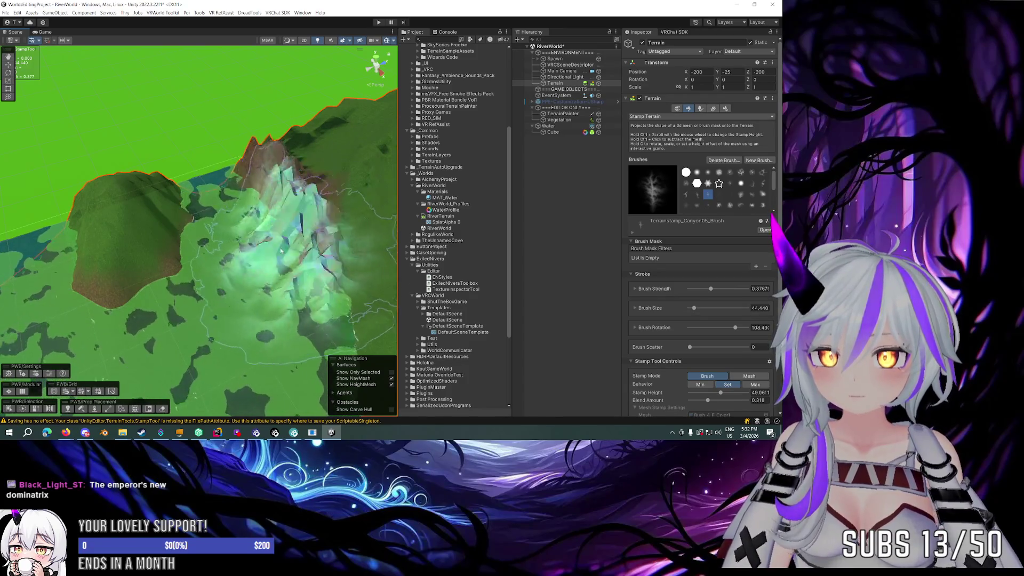
pyautogui.moveTo(316, 258)
pyautogui.mouseDown()
pyautogui.moveTo(216, 197)
pyautogui.moveTo(268, 211)
pyautogui.moveTo(218, 224)
pyautogui.moveTo(263, 222)
pyautogui.moveTo(136, 229)
pyautogui.moveTo(272, 277)
pyautogui.moveTo(288, 273)
pyautogui.mouseUp()
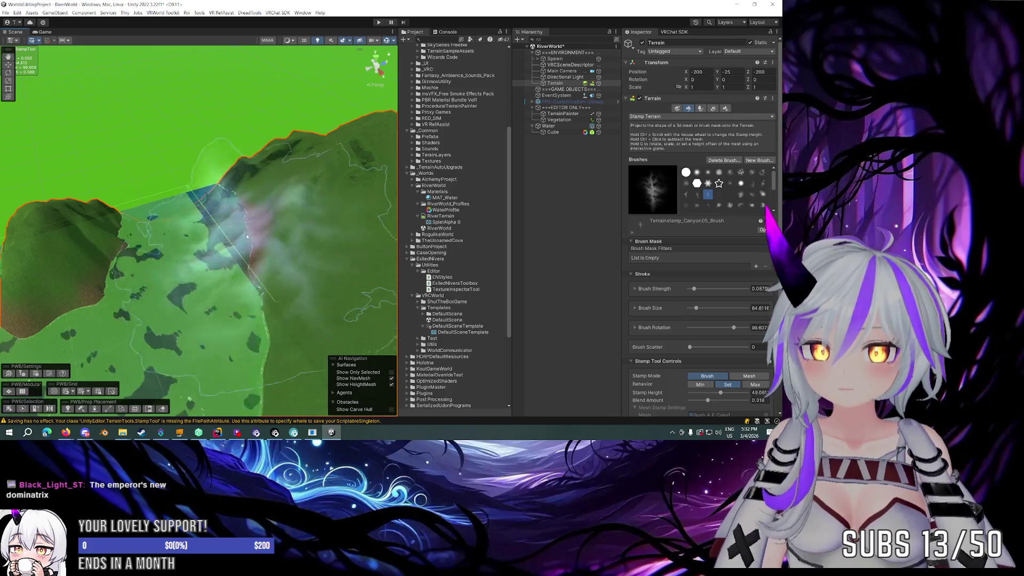
pyautogui.click(222, 219)
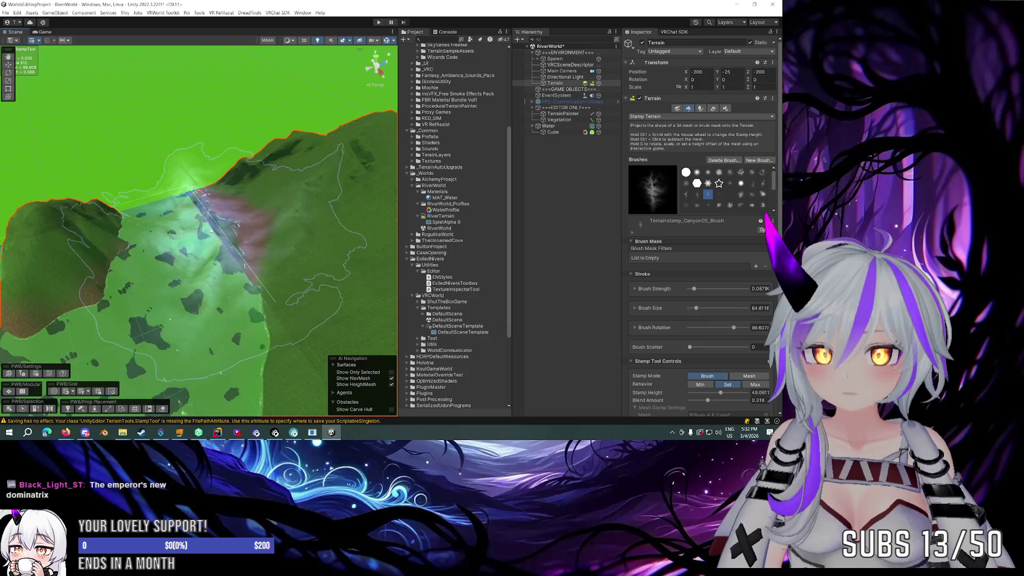
pyautogui.moveTo(229, 231)
pyautogui.mouseDown()
pyautogui.moveTo(284, 210)
pyautogui.moveTo(298, 191)
pyautogui.moveTo(269, 191)
pyautogui.moveTo(333, 187)
pyautogui.mouseUp()
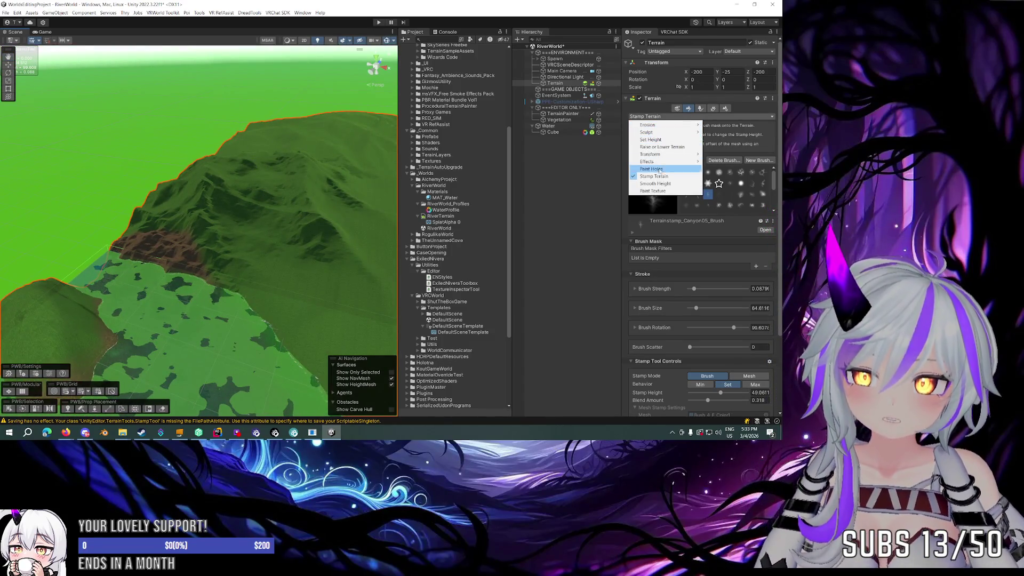
pyautogui.click(659, 184)
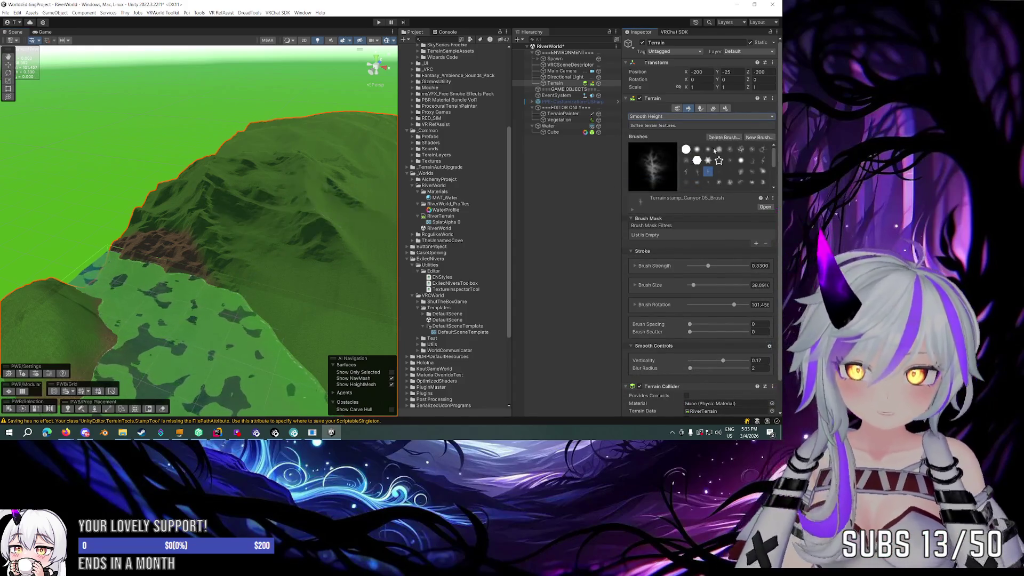
# Step: Pick the soft round brush for Smooth Height, raise the blur radius, and review the hill
pyautogui.click(718, 149)
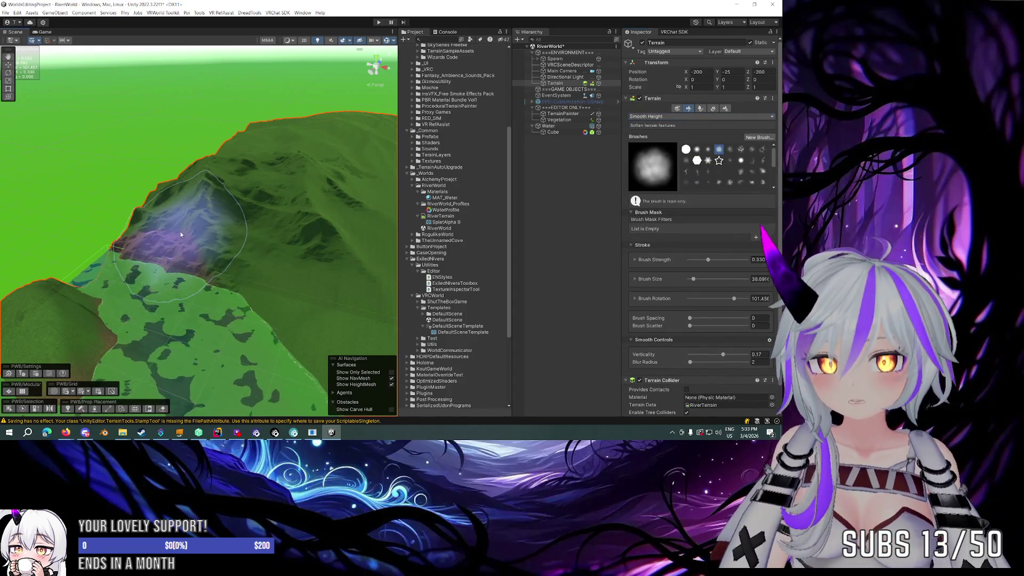
pyautogui.scroll(-2, 694, 336)
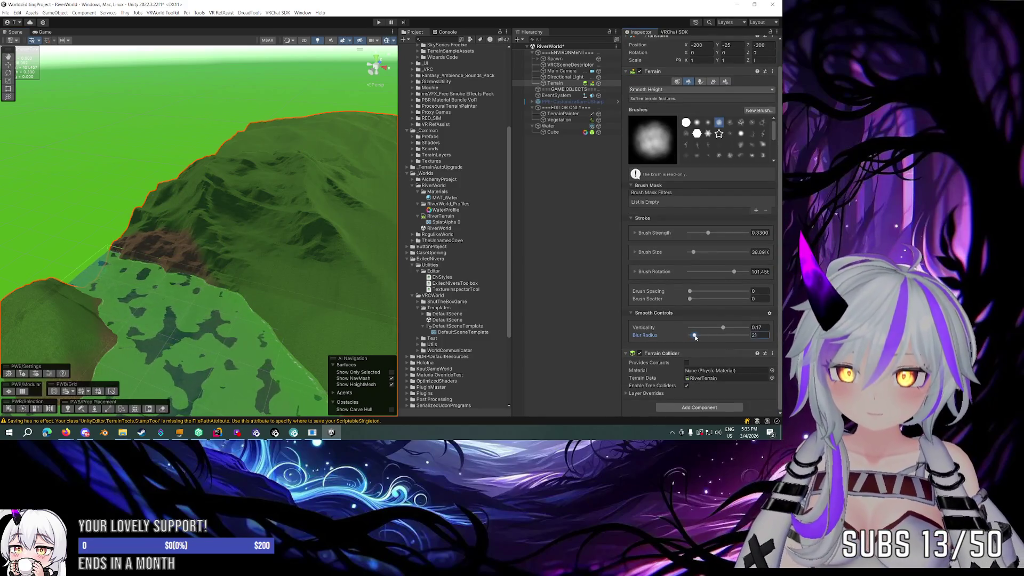
pyautogui.moveTo(695, 336); pyautogui.dragTo(696, 337)
pyautogui.moveTo(249, 260)
pyautogui.mouseDown()
pyautogui.moveTo(240, 226)
pyautogui.moveTo(152, 249)
pyautogui.mouseUp()
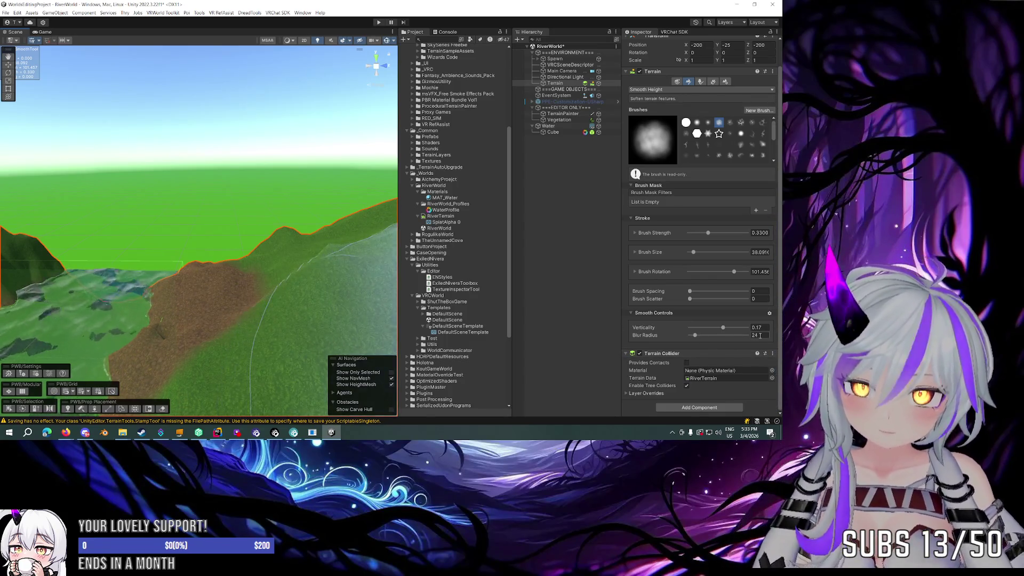
pyautogui.moveTo(231, 297)
pyautogui.mouseDown()
pyautogui.moveTo(442, 263)
pyautogui.moveTo(224, 270)
pyautogui.moveTo(347, 251)
pyautogui.moveTo(452, 260)
pyautogui.moveTo(457, 283)
pyautogui.moveTo(314, 205)
pyautogui.moveTo(338, 239)
pyautogui.mouseUp()
pyautogui.moveTo(269, 222)
pyautogui.mouseDown()
pyautogui.moveTo(319, 191)
pyautogui.moveTo(338, 209)
pyautogui.moveTo(322, 142)
pyautogui.moveTo(544, 222)
pyautogui.moveTo(703, 143)
pyautogui.mouseUp()
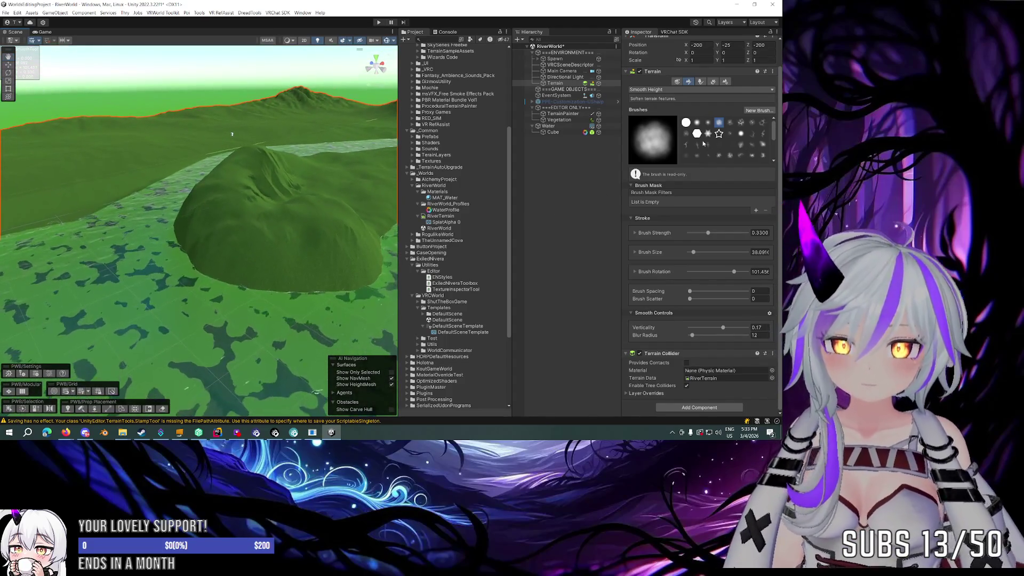
pyautogui.click(678, 89)
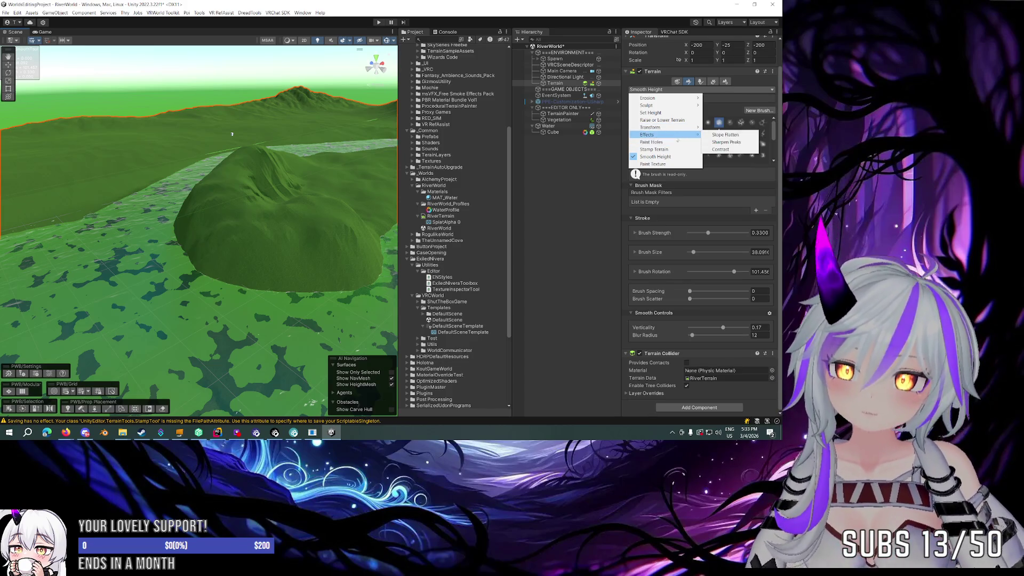
# Step: Apply the Contrast effect to the hill and rotate the brush
pyautogui.click(721, 149)
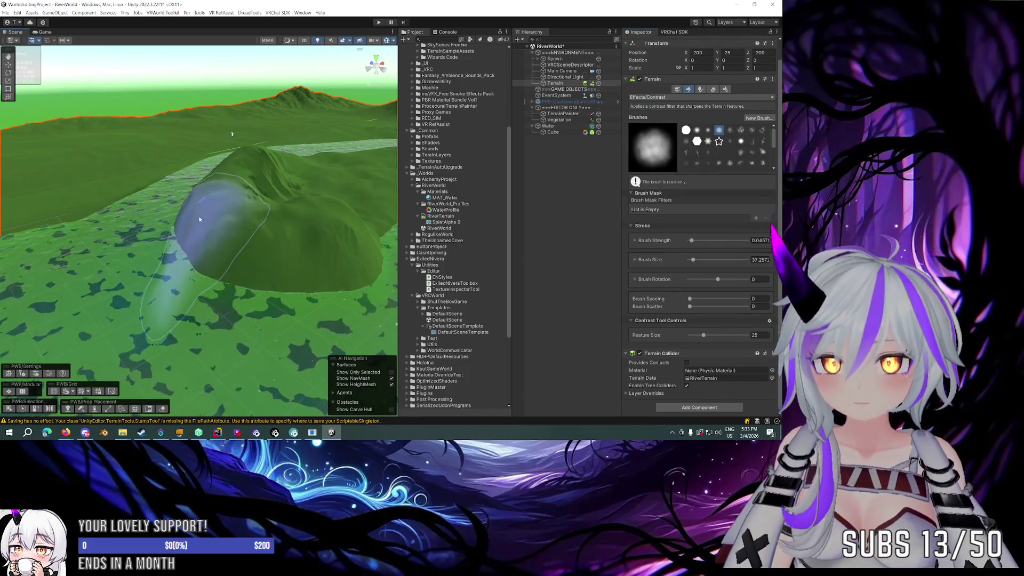
pyautogui.moveTo(213, 246)
pyautogui.mouseDown()
pyautogui.moveTo(235, 229)
pyautogui.moveTo(268, 230)
pyautogui.moveTo(270, 241)
pyautogui.moveTo(197, 187)
pyautogui.mouseUp()
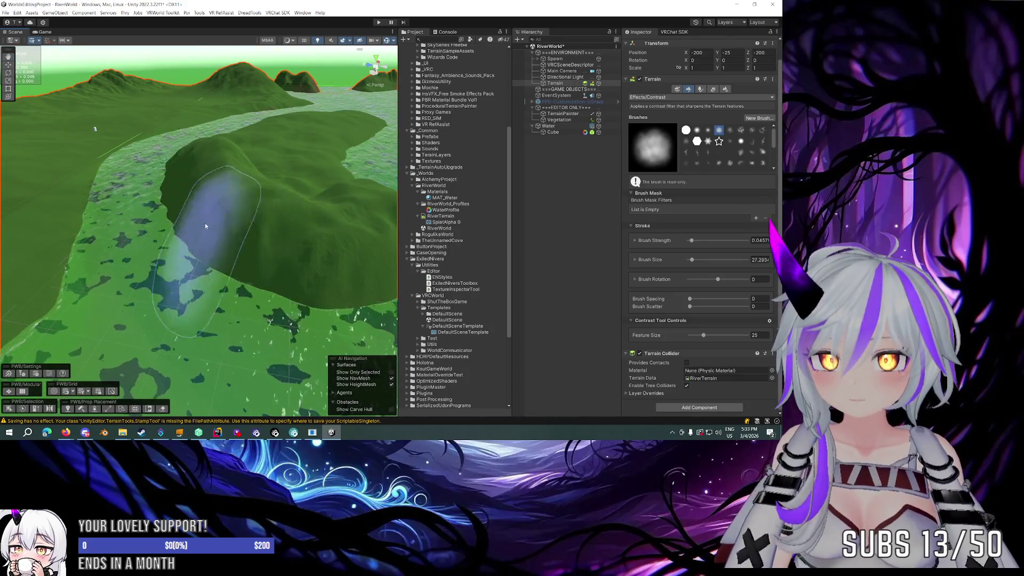
pyautogui.press('d')
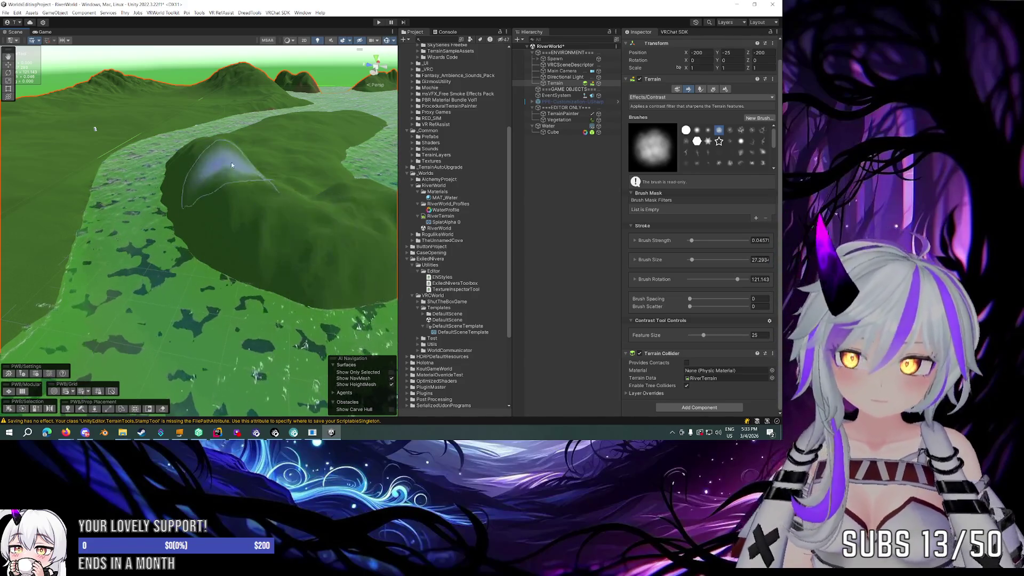
# Step: Switch the terrain tool to Thermal Erosion with the Dry Sand preset
pyautogui.click(664, 97)
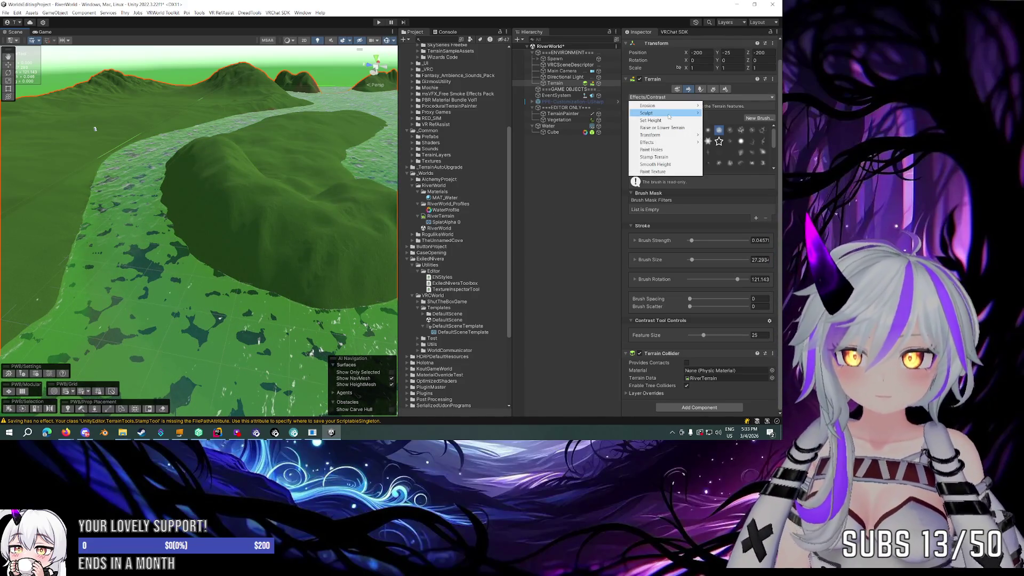
pyautogui.click(720, 113)
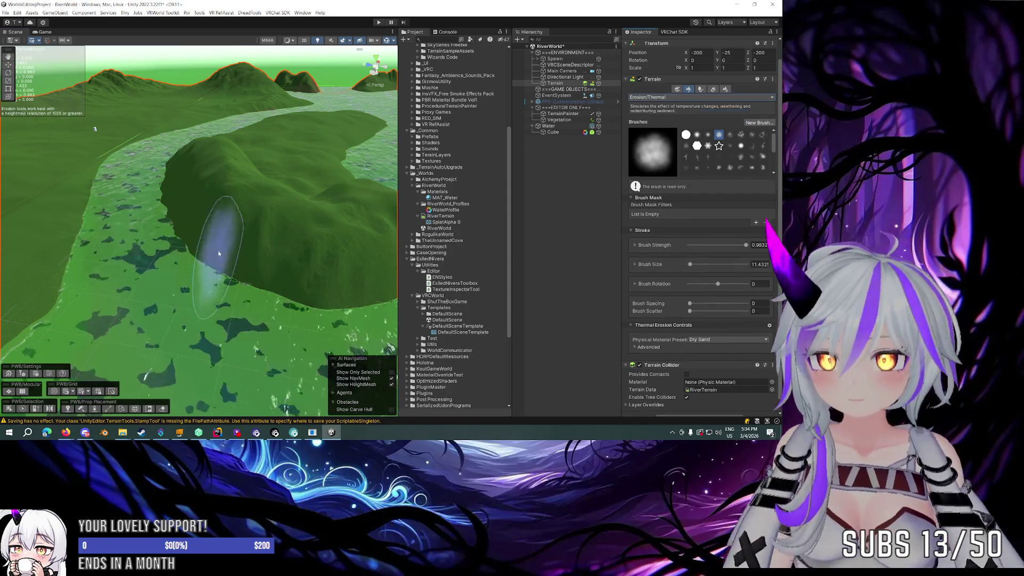
pyautogui.scroll(-4, 219, 258)
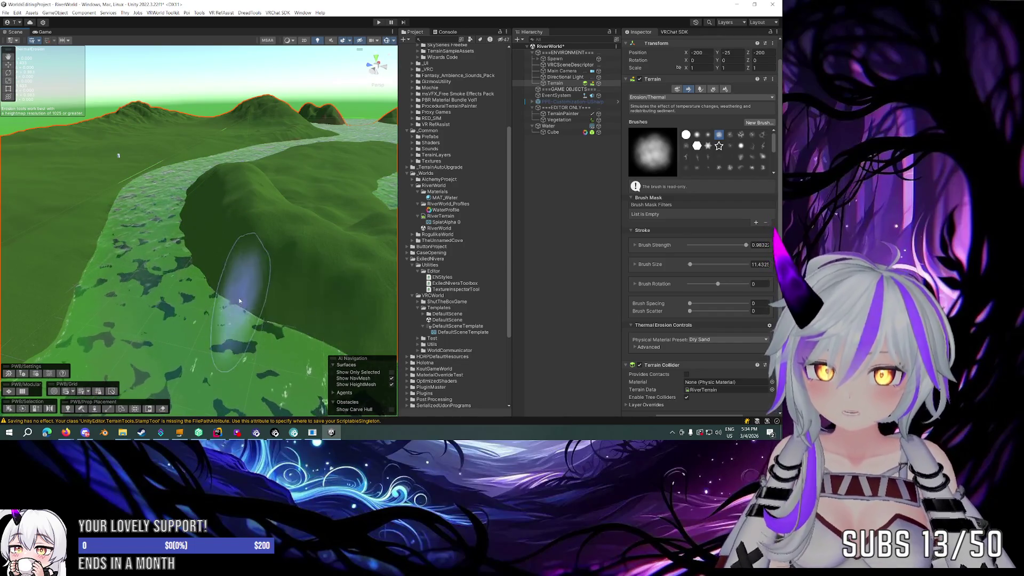
pyautogui.moveTo(238, 298); pyautogui.dragTo(290, 299)
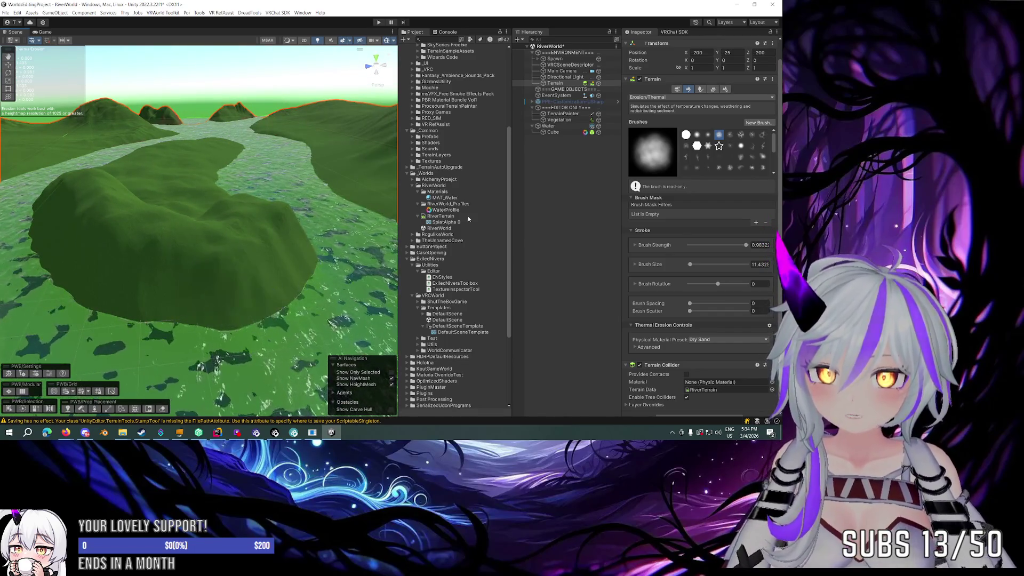
pyautogui.click(672, 97)
# Step: Sweep Wind Erosion across the hill and enlarge the brush to about 20
pyautogui.click(717, 121)
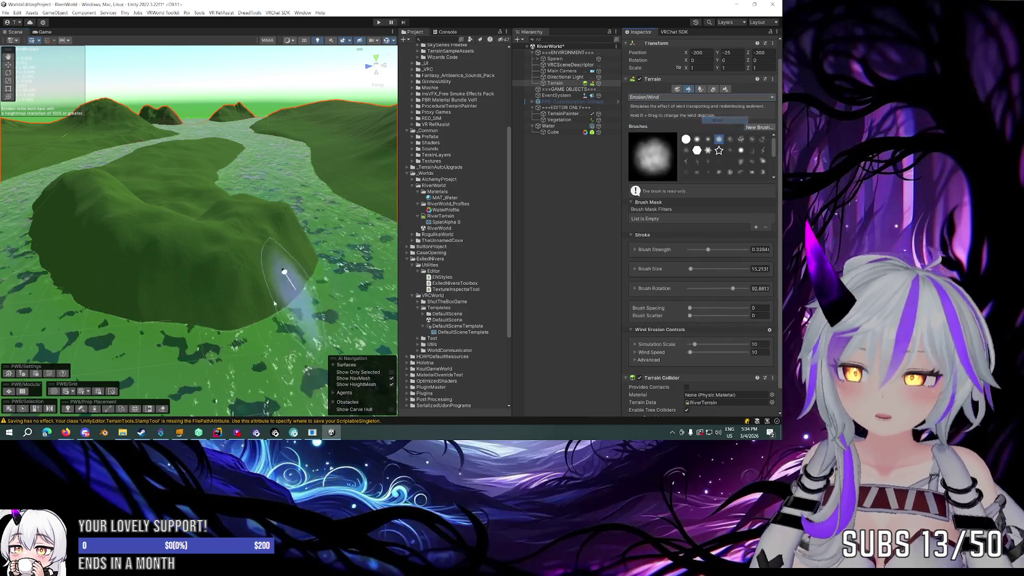
pyautogui.moveTo(307, 265)
pyautogui.mouseDown()
pyautogui.moveTo(206, 297)
pyautogui.moveTo(22, 226)
pyautogui.moveTo(33, 211)
pyautogui.moveTo(163, 259)
pyautogui.moveTo(72, 214)
pyautogui.moveTo(128, 224)
pyautogui.moveTo(67, 197)
pyautogui.moveTo(119, 261)
pyautogui.moveTo(160, 251)
pyautogui.moveTo(183, 262)
pyautogui.moveTo(167, 281)
pyautogui.mouseUp()
pyautogui.scroll(3, 194, 270)
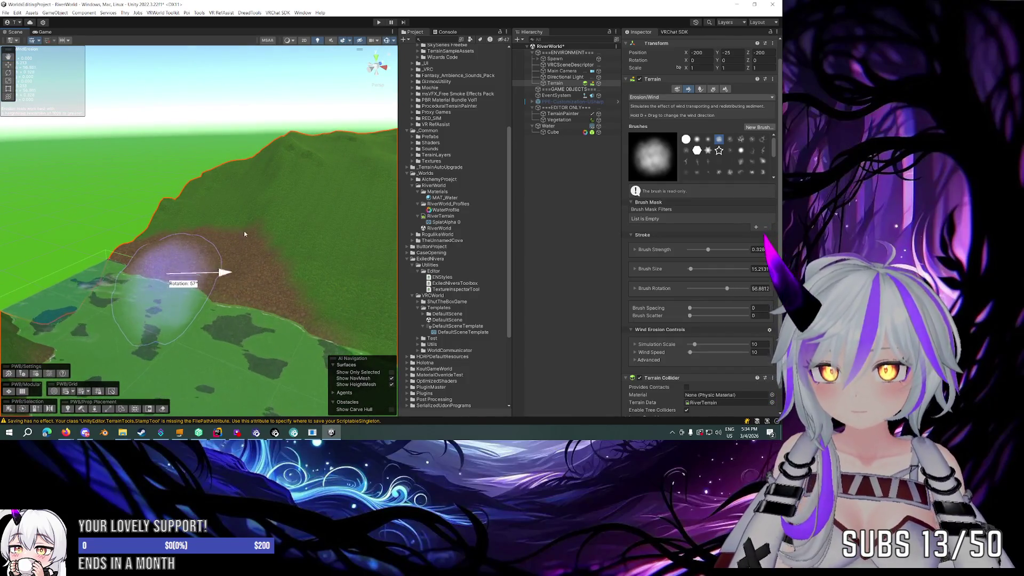
pyautogui.moveTo(202, 206)
pyautogui.mouseDown()
pyautogui.moveTo(171, 218)
pyautogui.moveTo(148, 257)
pyautogui.moveTo(201, 258)
pyautogui.moveTo(154, 245)
pyautogui.moveTo(245, 259)
pyautogui.moveTo(167, 250)
pyautogui.moveTo(248, 269)
pyautogui.mouseUp()
# Step: Turn the wind direction and wind-erode the hills toward the valley centre
pyautogui.moveTo(290, 240)
pyautogui.keyDown('alt'); pyautogui.mouseDown()
pyautogui.moveTo(277, 275)
pyautogui.moveTo(153, 287)
pyautogui.mouseUp(); pyautogui.keyUp('alt')
pyautogui.press('d')
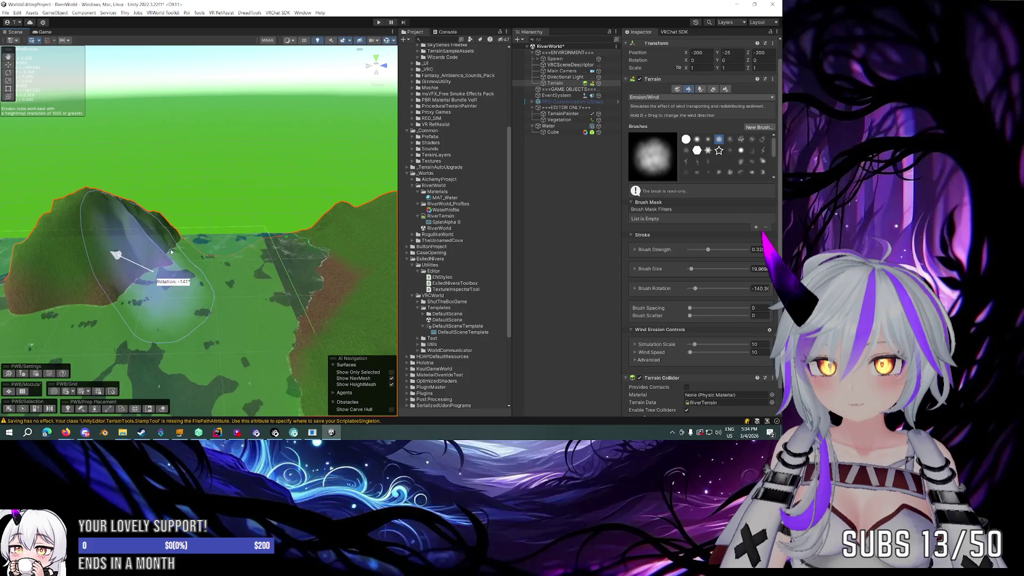
pyautogui.moveTo(147, 247); pyautogui.dragTo(152, 251)
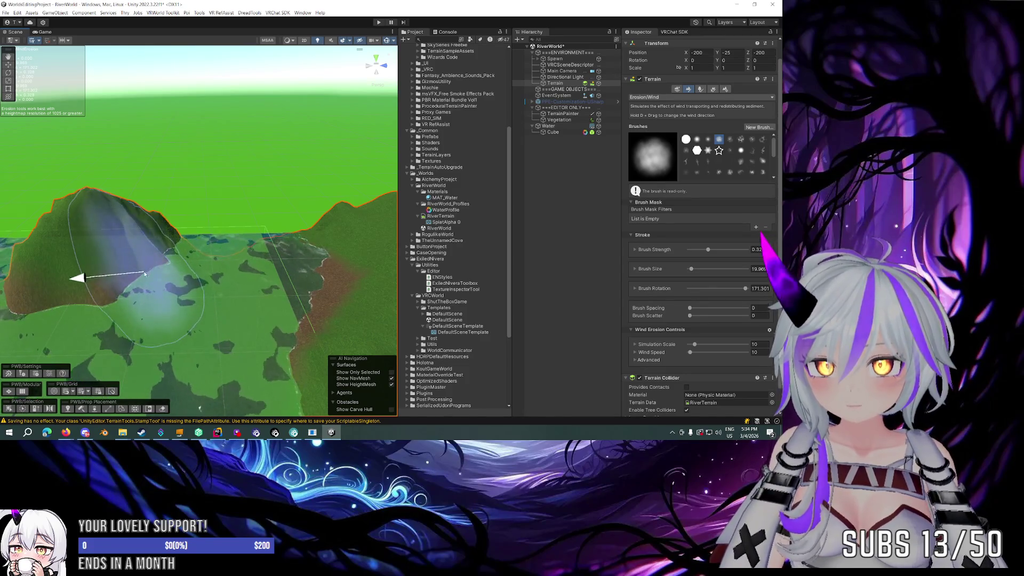
pyautogui.moveTo(171, 292)
pyautogui.mouseDown()
pyautogui.moveTo(103, 274)
pyautogui.moveTo(143, 267)
pyautogui.mouseUp()
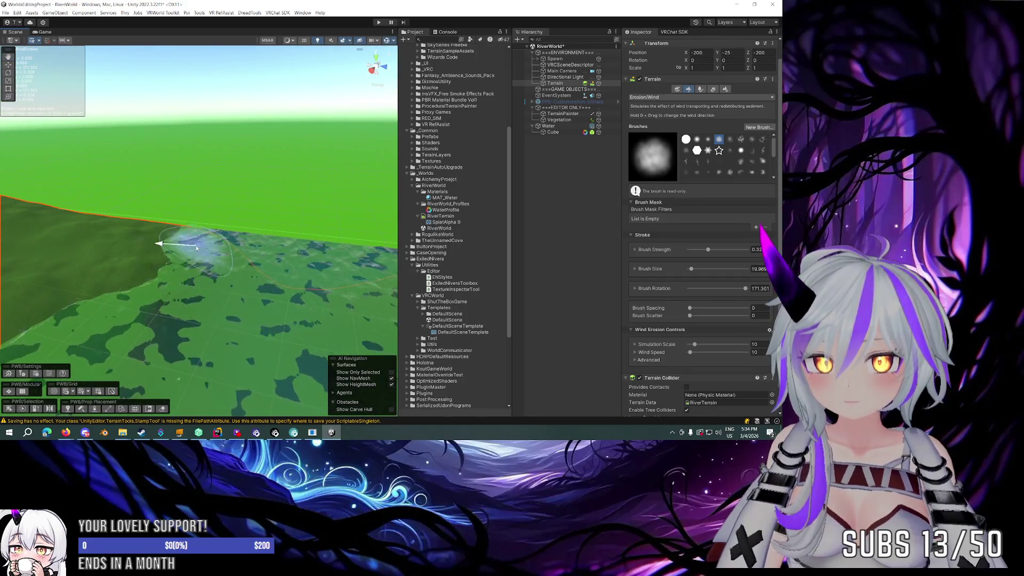
pyautogui.moveTo(227, 304)
pyautogui.mouseDown()
pyautogui.moveTo(59, 315)
pyautogui.moveTo(91, 270)
pyautogui.moveTo(199, 269)
pyautogui.moveTo(105, 295)
pyautogui.mouseUp()
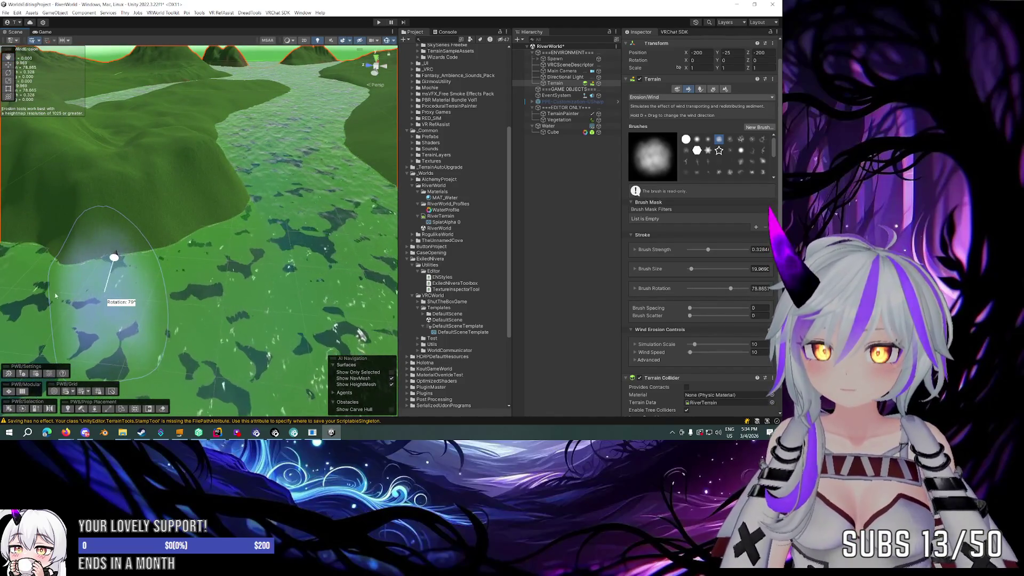
pyautogui.moveTo(69, 310)
pyautogui.mouseDown()
pyautogui.moveTo(91, 229)
pyautogui.moveTo(248, 245)
pyautogui.moveTo(320, 229)
pyautogui.moveTo(327, 201)
pyautogui.moveTo(338, 206)
pyautogui.moveTo(335, 215)
pyautogui.moveTo(263, 201)
pyautogui.moveTo(231, 210)
pyautogui.moveTo(211, 247)
pyautogui.moveTo(226, 222)
pyautogui.moveTo(171, 232)
pyautogui.moveTo(253, 214)
pyautogui.moveTo(284, 178)
pyautogui.moveTo(142, 229)
pyautogui.moveTo(251, 235)
pyautogui.moveTo(165, 237)
pyautogui.moveTo(229, 213)
pyautogui.moveTo(197, 237)
pyautogui.moveTo(128, 240)
pyautogui.moveTo(160, 195)
pyautogui.moveTo(208, 183)
pyautogui.moveTo(214, 171)
pyautogui.moveTo(207, 201)
pyautogui.moveTo(149, 197)
pyautogui.mouseUp()
pyautogui.scroll(10, 335, 215)
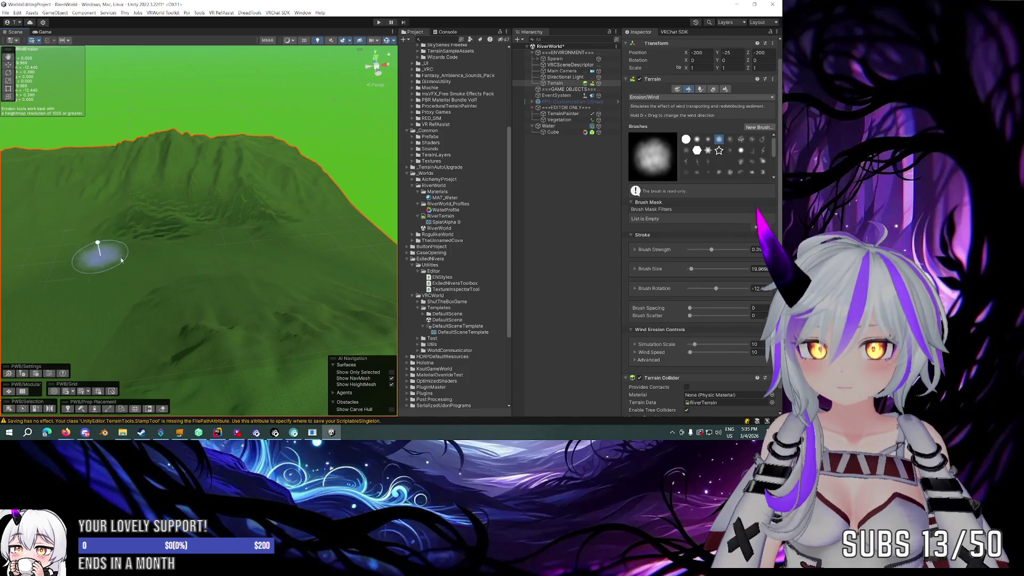
pyautogui.moveTo(137, 251)
pyautogui.mouseDown()
pyautogui.moveTo(183, 236)
pyautogui.moveTo(176, 251)
pyautogui.moveTo(299, 251)
pyautogui.mouseUp()
# Step: Switch back to Smooth Height with Blur Radius 1 and fly along the river
pyautogui.click(648, 97)
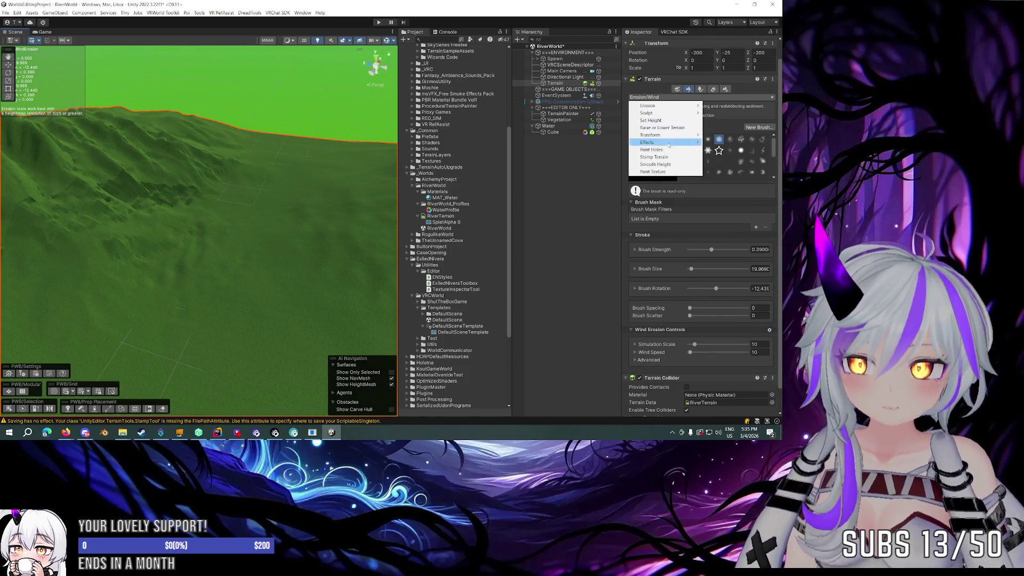
pyautogui.click(660, 165)
pyautogui.moveTo(160, 270)
pyautogui.mouseDown()
pyautogui.moveTo(229, 229)
pyautogui.moveTo(304, 204)
pyautogui.moveTo(188, 228)
pyautogui.moveTo(296, 223)
pyautogui.mouseUp()
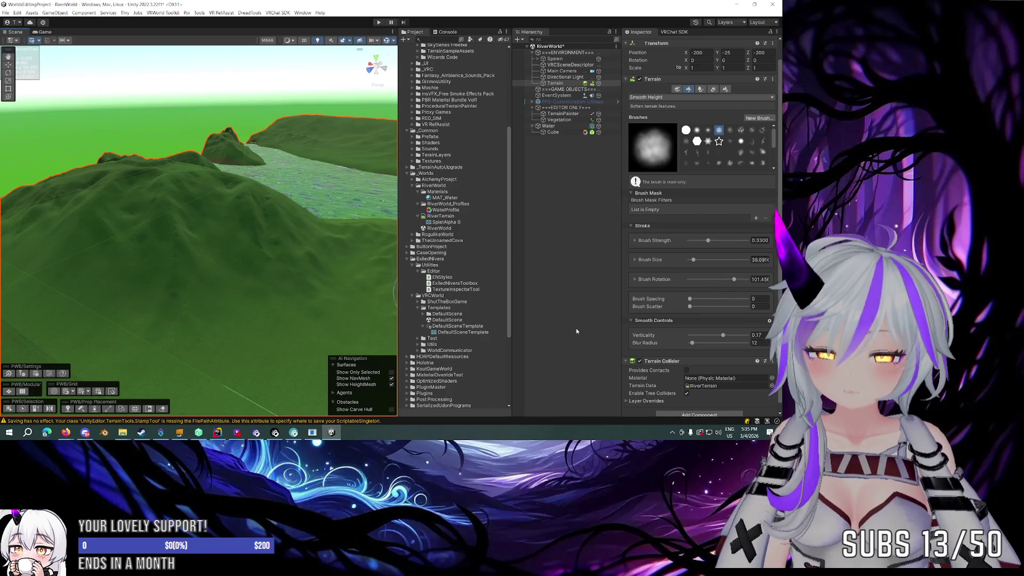
pyautogui.scroll(-1, 689, 345)
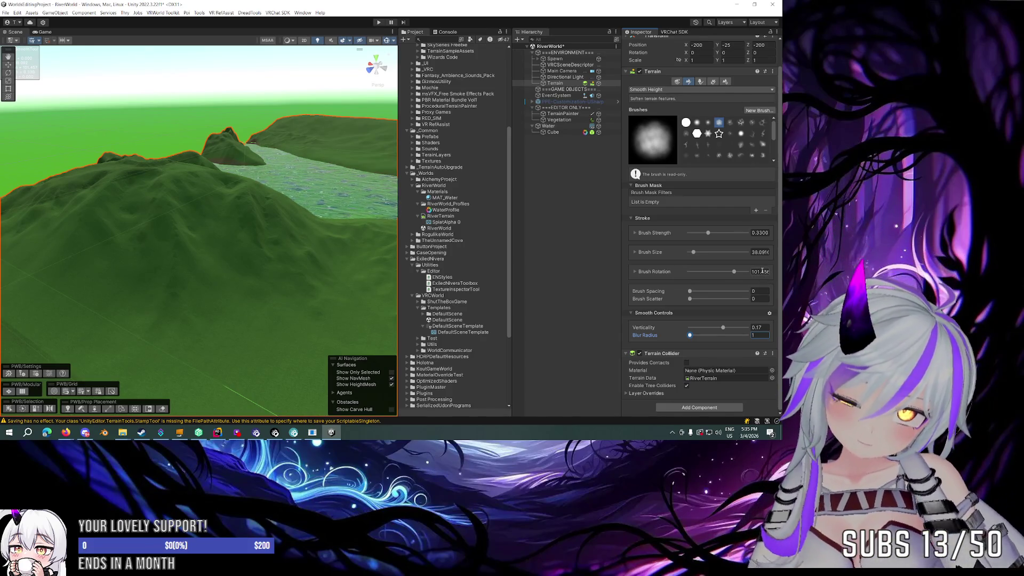
pyautogui.moveTo(256, 226)
pyautogui.mouseDown()
pyautogui.moveTo(354, 210)
pyautogui.moveTo(366, 224)
pyautogui.moveTo(401, 210)
pyautogui.moveTo(504, 237)
pyautogui.moveTo(568, 213)
pyautogui.mouseUp()
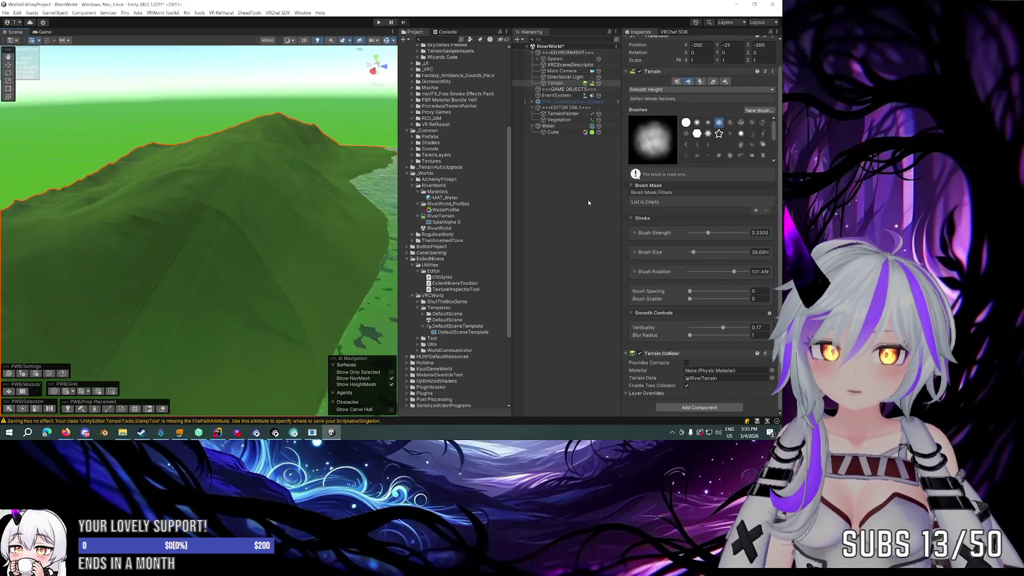
pyautogui.click(673, 91)
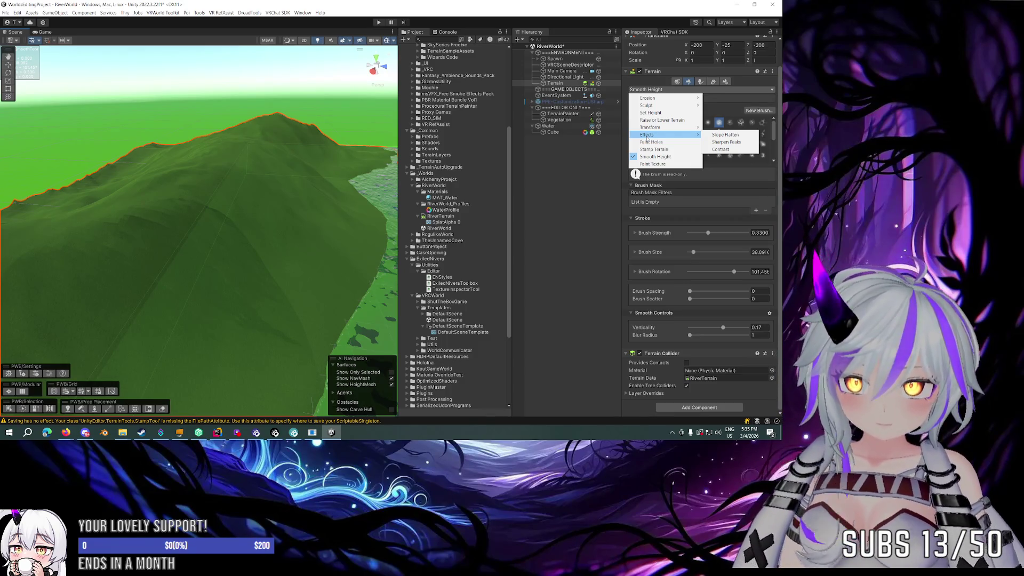
# Step: Switch to Sharpen Peaks and raise the brush size to about 34.45 around the hills
pyautogui.click(741, 140)
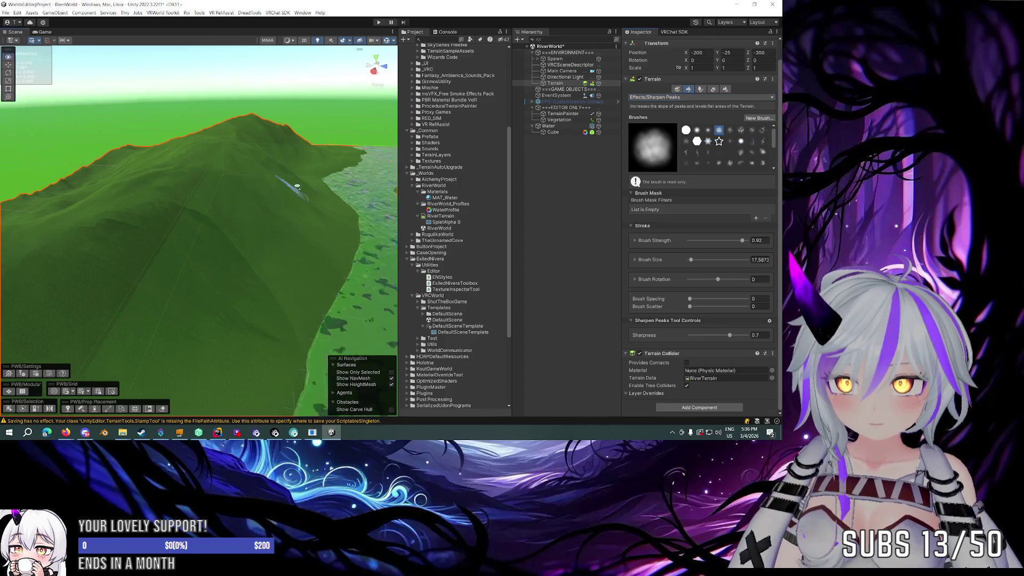
pyautogui.scroll(-5, 267, 181)
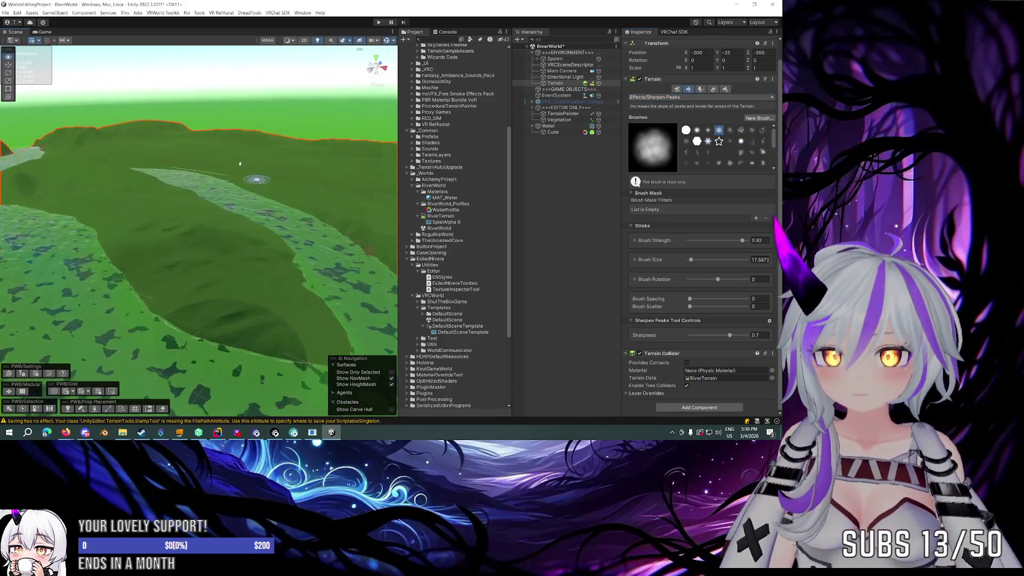
pyautogui.scroll(5, 256, 179)
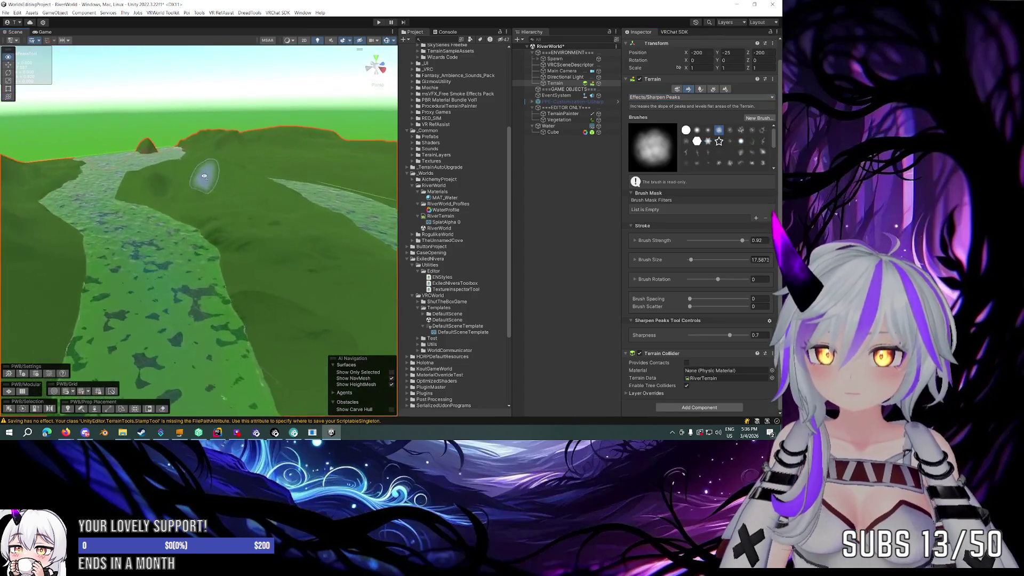
pyautogui.moveTo(192, 200); pyautogui.dragTo(195, 217)
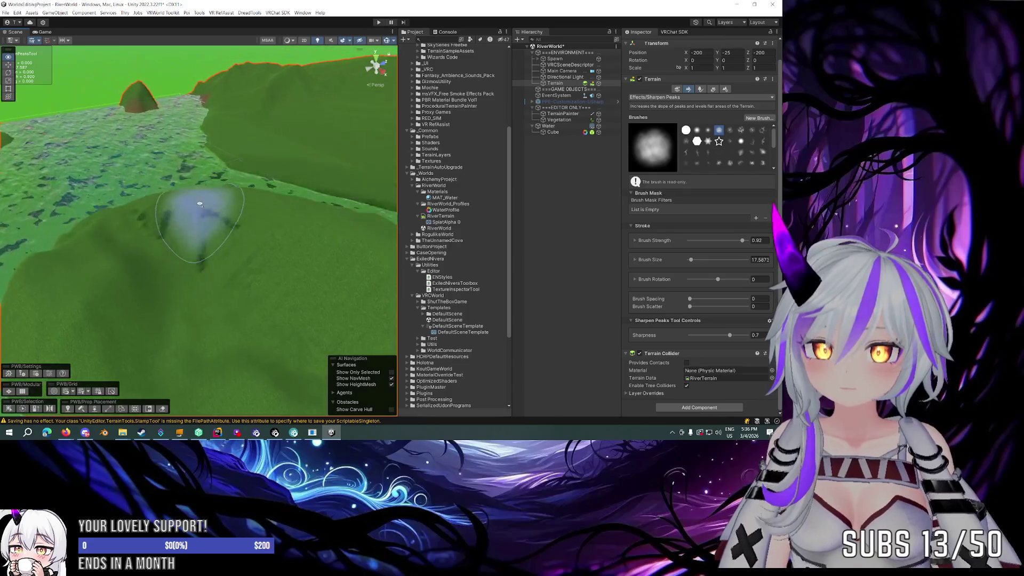
pyautogui.moveTo(209, 251)
pyautogui.mouseDown()
pyautogui.moveTo(184, 286)
pyautogui.moveTo(270, 274)
pyautogui.moveTo(449, 288)
pyautogui.moveTo(363, 303)
pyautogui.mouseUp()
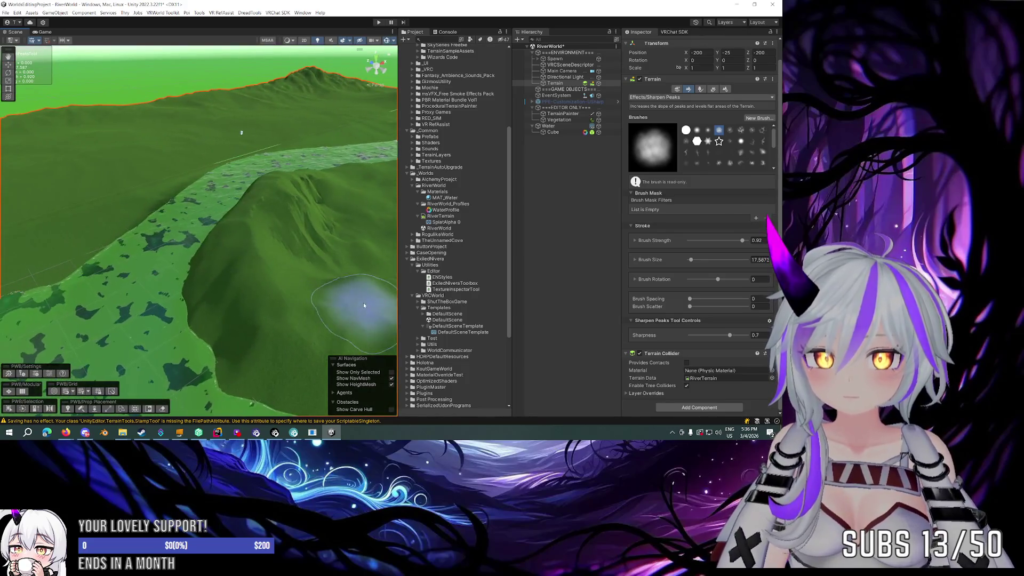
pyautogui.scroll(2, 278, 256)
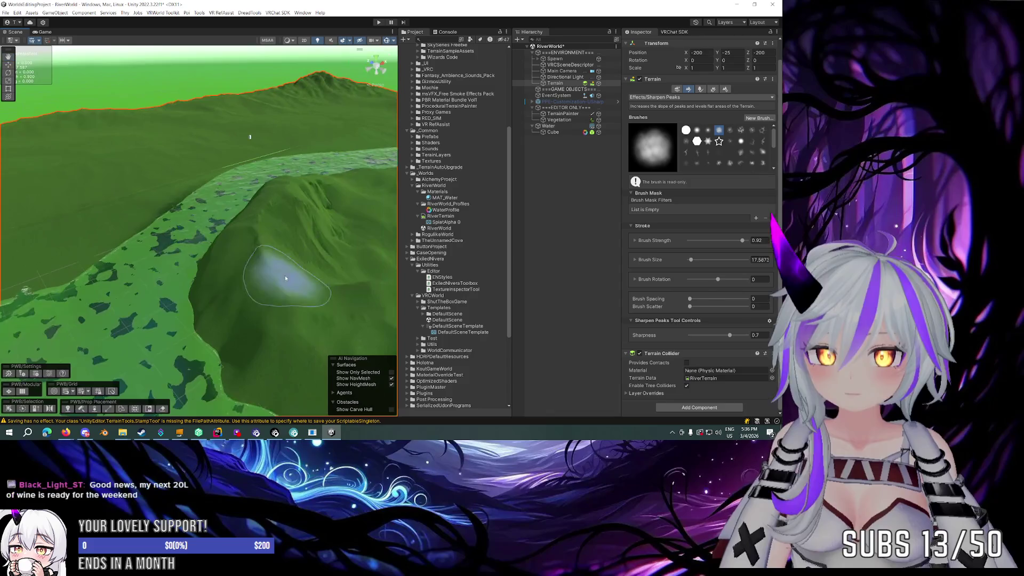
pyautogui.moveTo(278, 297)
pyautogui.mouseDown()
pyautogui.moveTo(291, 296)
pyautogui.moveTo(137, 259)
pyautogui.moveTo(118, 267)
pyautogui.moveTo(228, 250)
pyautogui.moveTo(229, 224)
pyautogui.moveTo(238, 243)
pyautogui.mouseUp()
pyautogui.moveTo(171, 222)
pyautogui.mouseDown()
pyautogui.moveTo(312, 180)
pyautogui.moveTo(341, 199)
pyautogui.moveTo(255, 258)
pyautogui.moveTo(251, 277)
pyautogui.moveTo(263, 286)
pyautogui.moveTo(229, 256)
pyautogui.moveTo(231, 197)
pyautogui.moveTo(164, 216)
pyautogui.mouseUp()
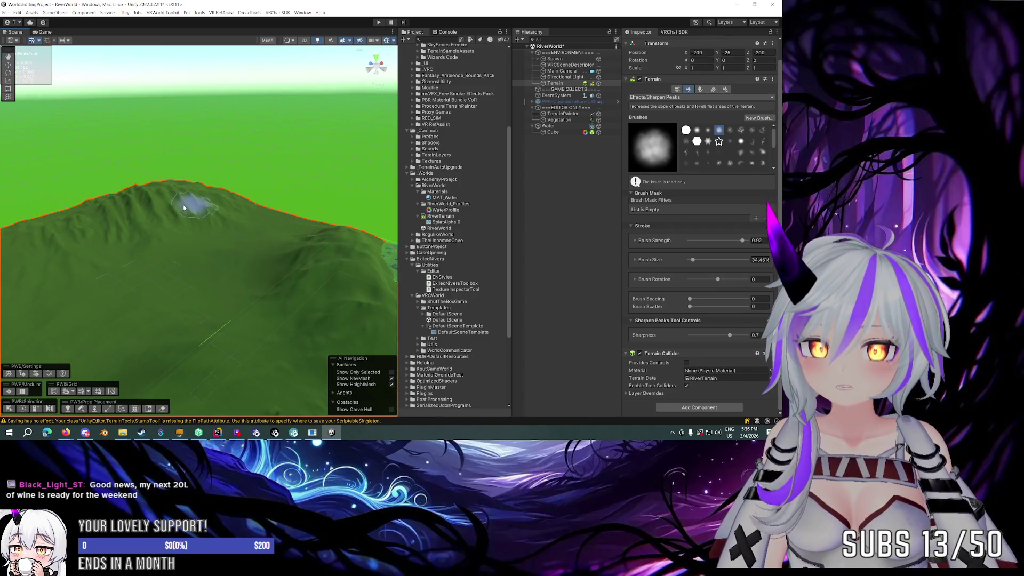
pyautogui.scroll(-5, 193, 206)
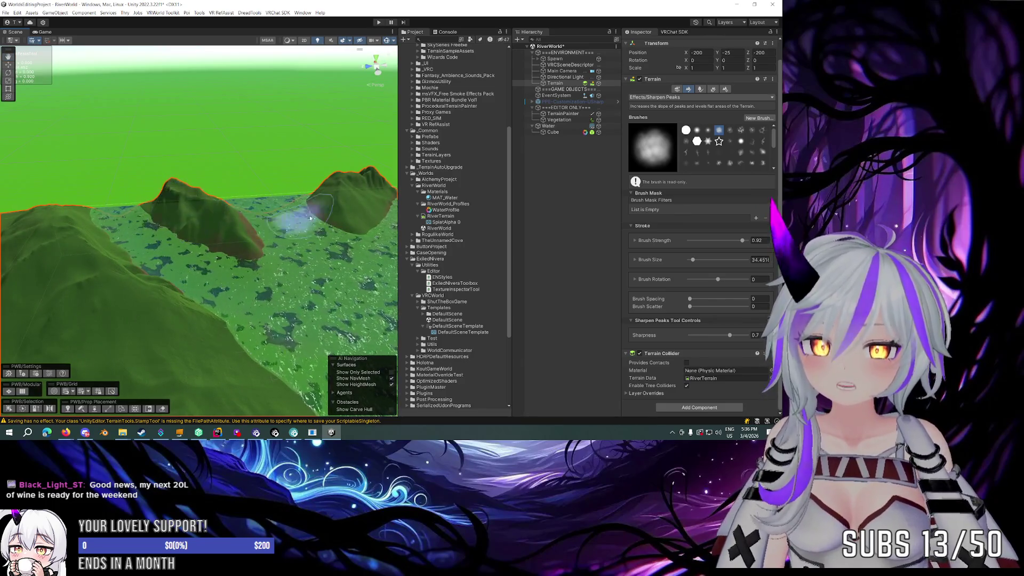
pyautogui.moveTo(390, 173); pyautogui.dragTo(402, 155)
pyautogui.click(662, 97)
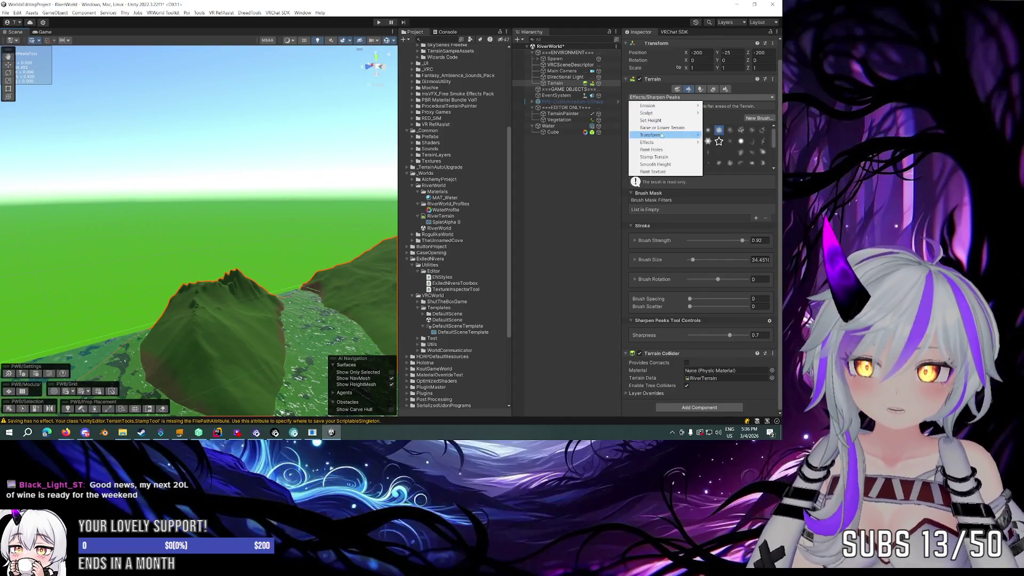
# Step: Switch the terrain brush to Smooth Height at strength 0.33
pyautogui.click(662, 164)
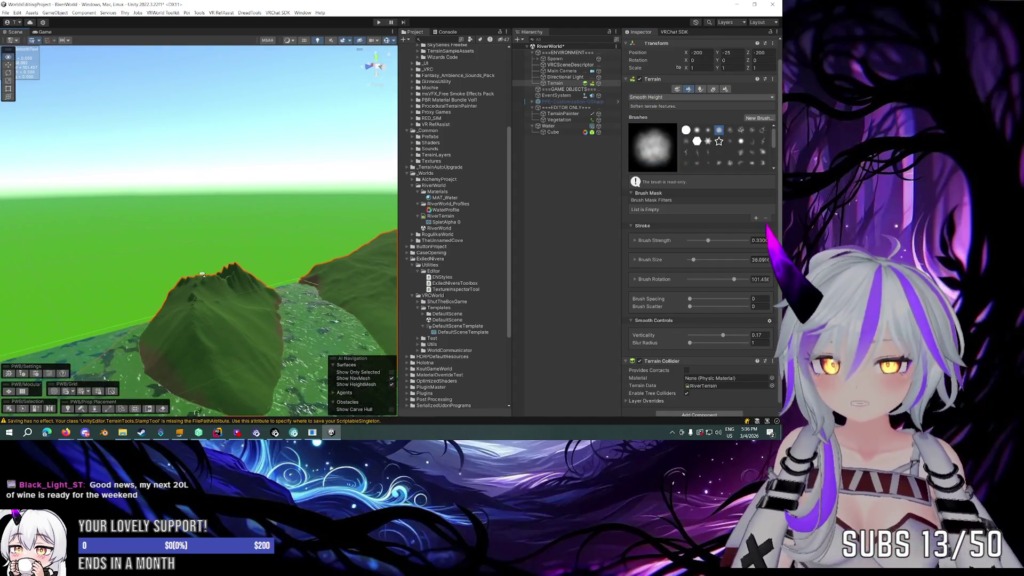
pyautogui.scroll(3, 233, 216)
pyautogui.moveTo(233, 216); pyautogui.dragTo(146, 319)
# Step: Inspect the Cube's Post-process Volume under Water, then reselect the Terrain
pyautogui.click(135, 258)
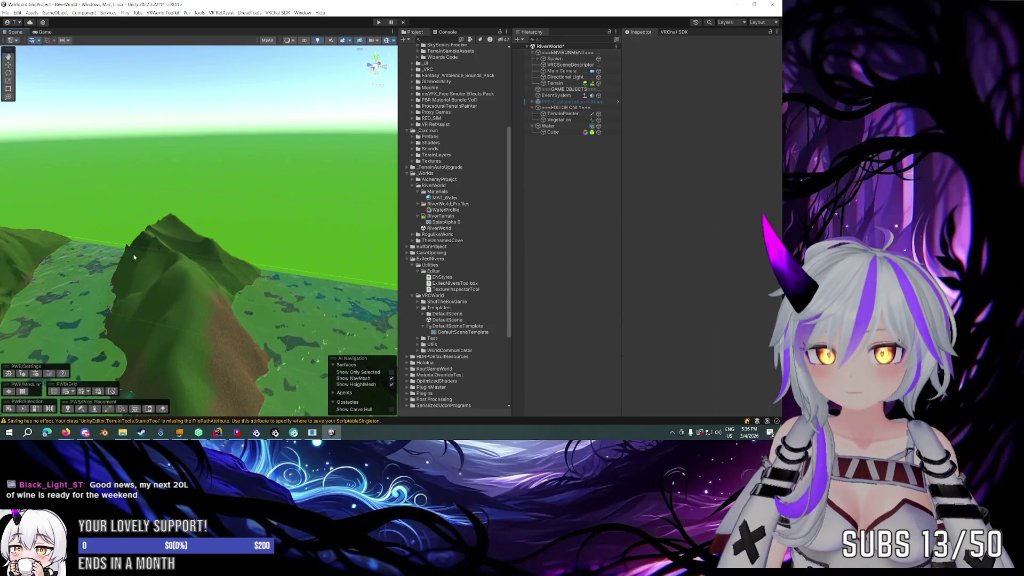
pyautogui.click(237, 272)
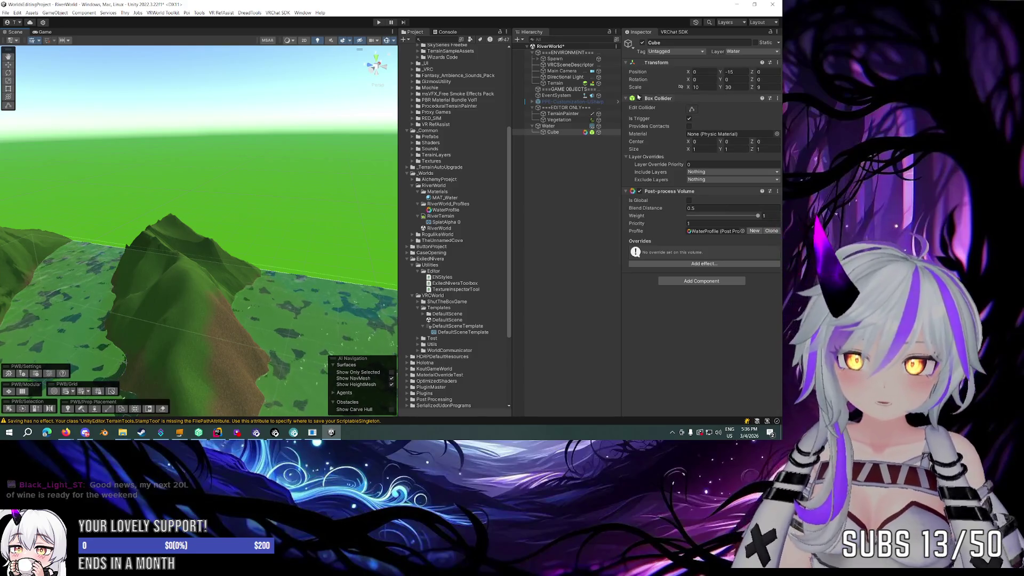
pyautogui.click(568, 82)
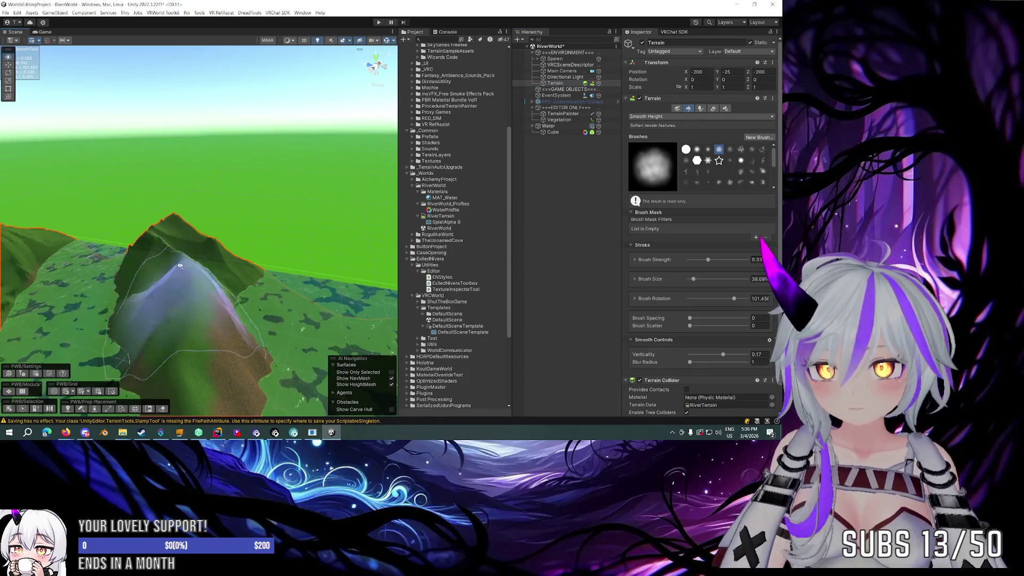
pyautogui.scroll(5, 183, 264)
pyautogui.scroll(10, 230, 246)
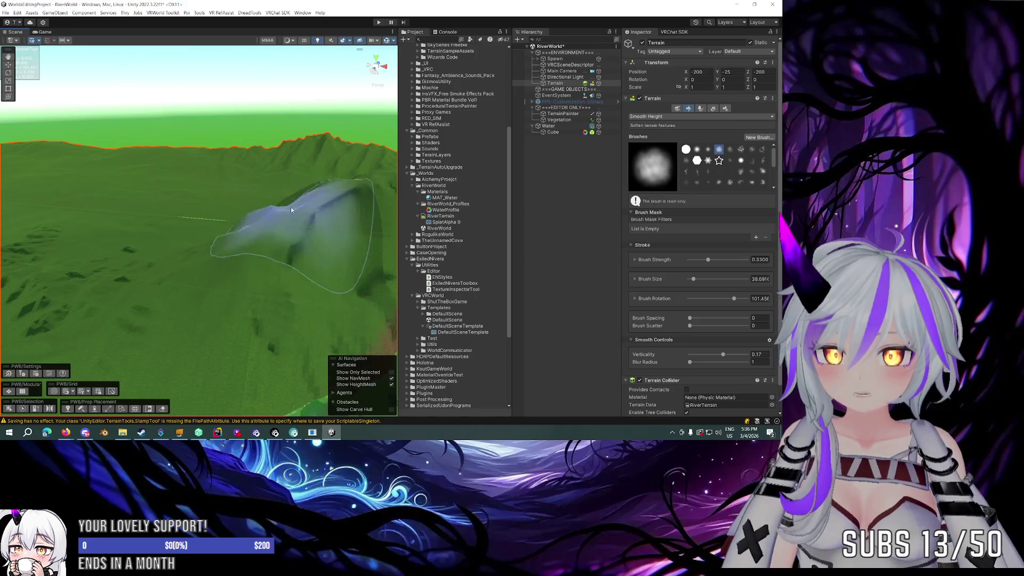
pyautogui.scroll(-3, 256, 224)
pyautogui.scroll(5, 155, 262)
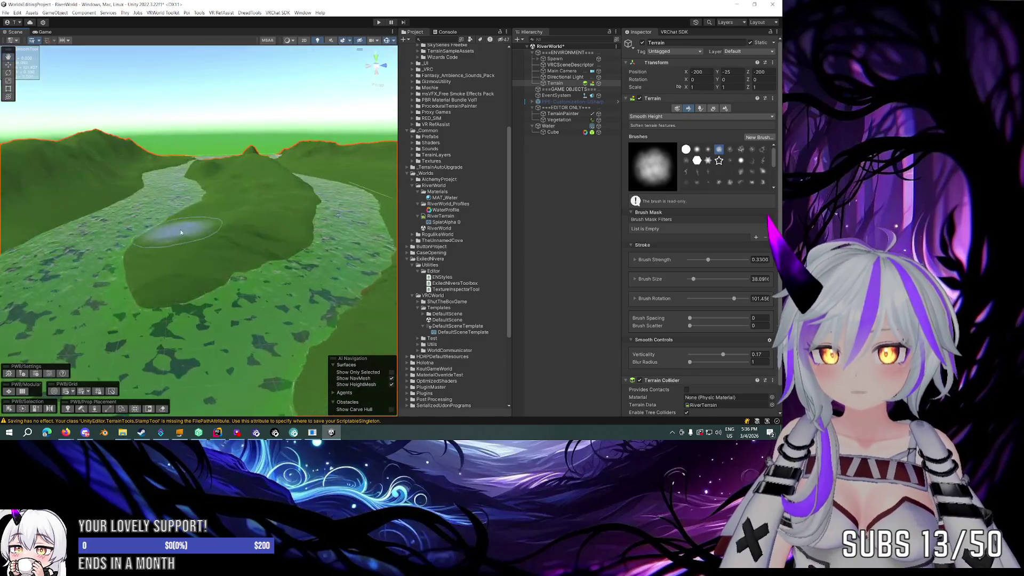
pyautogui.scroll(6, 185, 242)
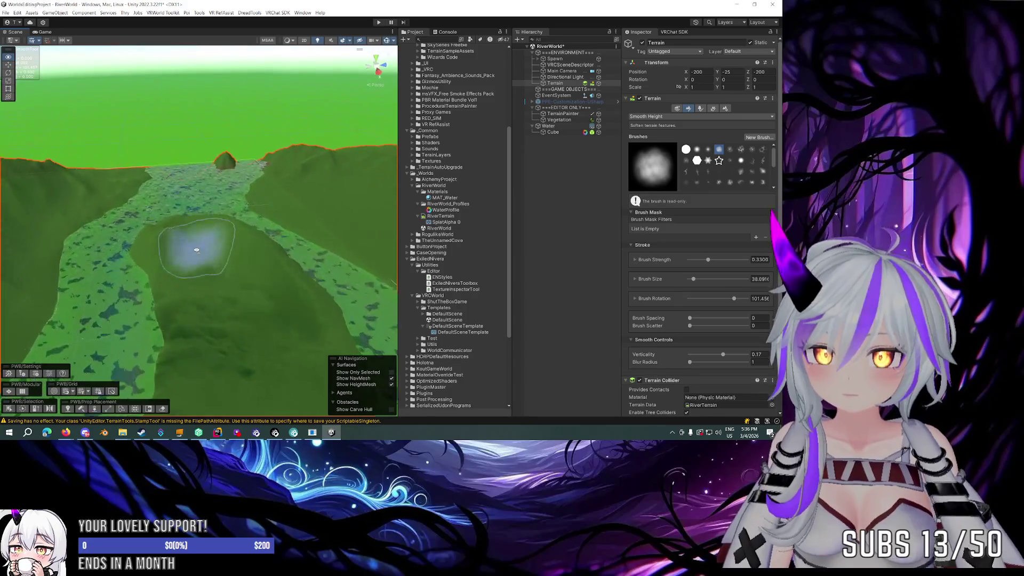
pyautogui.moveTo(237, 233)
pyautogui.mouseDown()
pyautogui.moveTo(272, 267)
pyautogui.moveTo(203, 288)
pyautogui.moveTo(150, 248)
pyautogui.moveTo(181, 256)
pyautogui.moveTo(184, 272)
pyautogui.moveTo(261, 256)
pyautogui.moveTo(381, 263)
pyautogui.moveTo(259, 274)
pyautogui.moveTo(149, 240)
pyautogui.moveTo(123, 200)
pyautogui.moveTo(164, 191)
pyautogui.moveTo(176, 206)
pyautogui.moveTo(256, 222)
pyautogui.moveTo(366, 274)
pyautogui.moveTo(229, 214)
pyautogui.moveTo(440, 204)
pyautogui.moveTo(274, 193)
pyautogui.moveTo(219, 212)
pyautogui.moveTo(219, 222)
pyautogui.moveTo(142, 235)
pyautogui.moveTo(27, 231)
pyautogui.moveTo(50, 222)
pyautogui.moveTo(119, 267)
pyautogui.moveTo(87, 231)
pyautogui.moveTo(96, 224)
pyautogui.mouseUp()
# Step: Reactivate the Smooth Height brush and bring the view down near the river
pyautogui.click(692, 108)
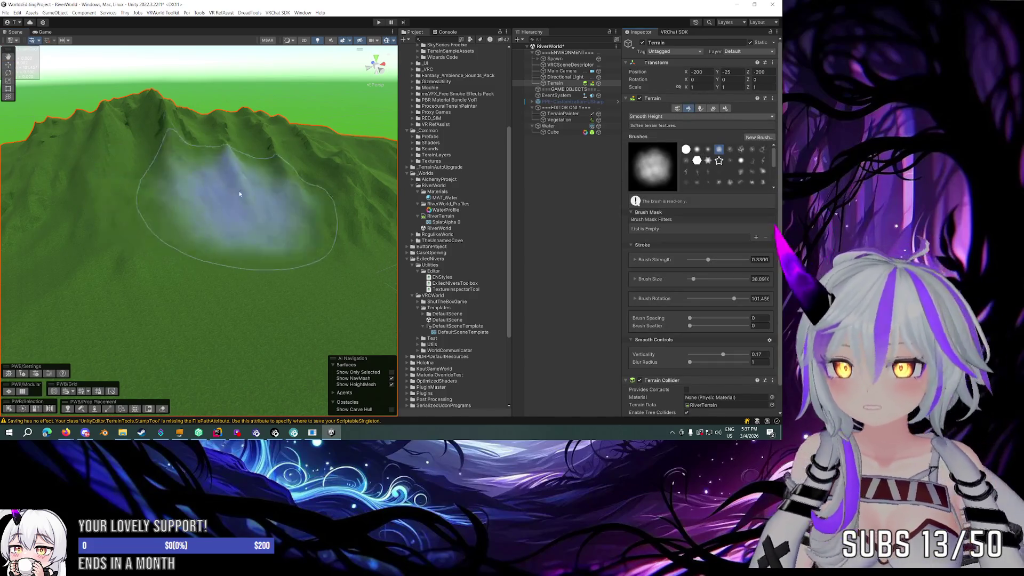
pyautogui.moveTo(331, 232)
pyautogui.mouseDown()
pyautogui.moveTo(359, 226)
pyautogui.moveTo(149, 229)
pyautogui.moveTo(200, 230)
pyautogui.moveTo(224, 150)
pyautogui.moveTo(207, 116)
pyautogui.moveTo(194, 183)
pyautogui.moveTo(57, 148)
pyautogui.moveTo(137, 165)
pyautogui.moveTo(84, 175)
pyautogui.moveTo(245, 133)
pyautogui.moveTo(354, 167)
pyautogui.moveTo(366, 263)
pyautogui.moveTo(30, 168)
pyautogui.moveTo(85, 160)
pyautogui.mouseUp()
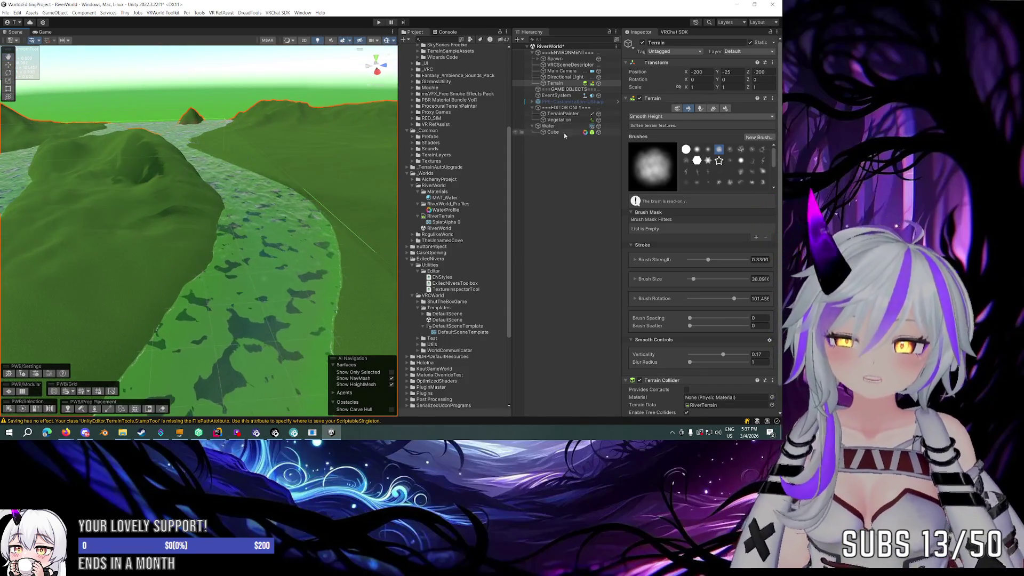
pyautogui.moveTo(246, 171)
pyautogui.mouseDown()
pyautogui.moveTo(292, 160)
pyautogui.moveTo(243, 171)
pyautogui.mouseUp()
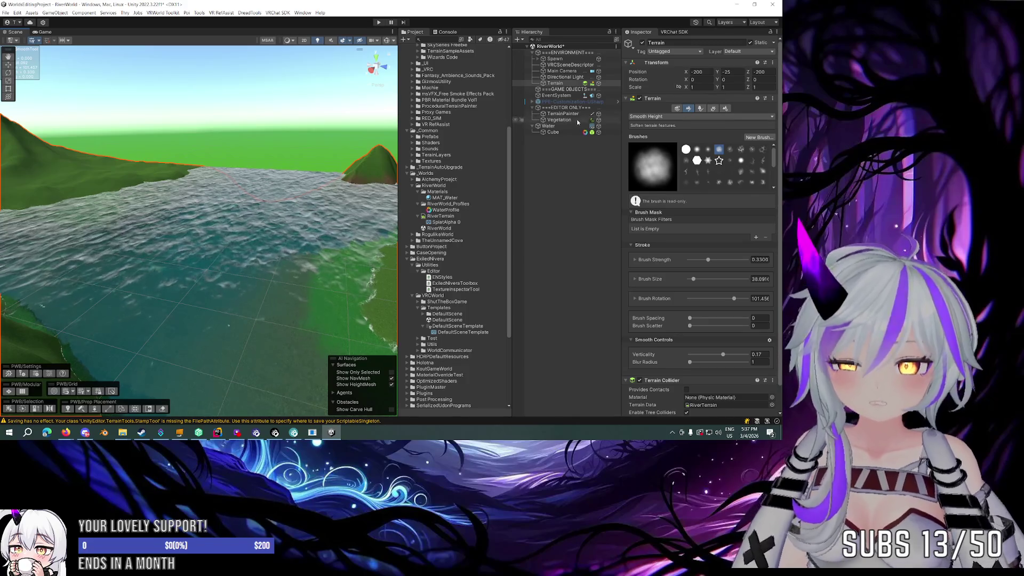
# Step: Open the Water object's MAT_Water material and set its NormalMap Mode to FlowMap
pyautogui.click(548, 126)
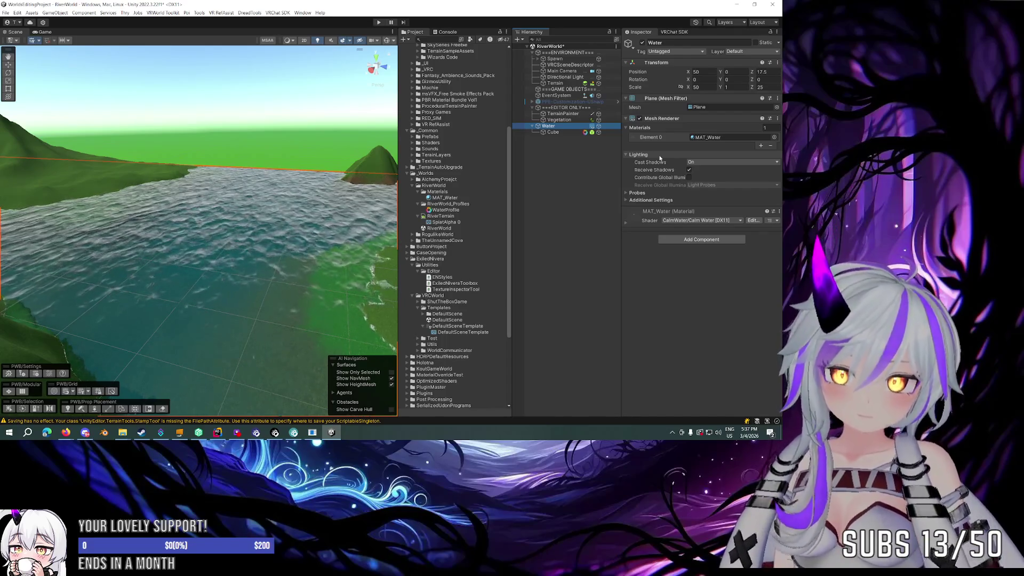
pyautogui.click(700, 138)
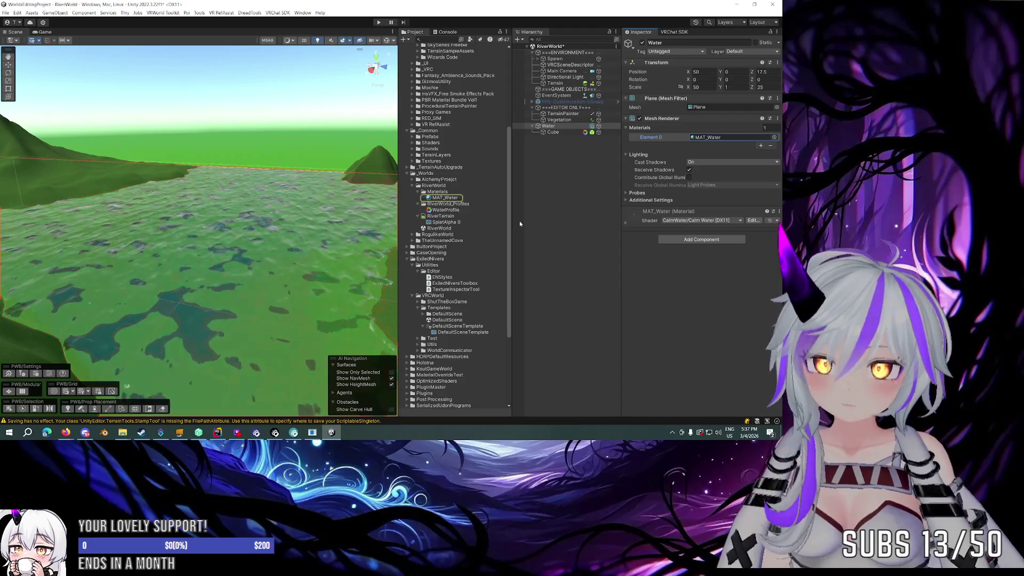
pyautogui.click(454, 198)
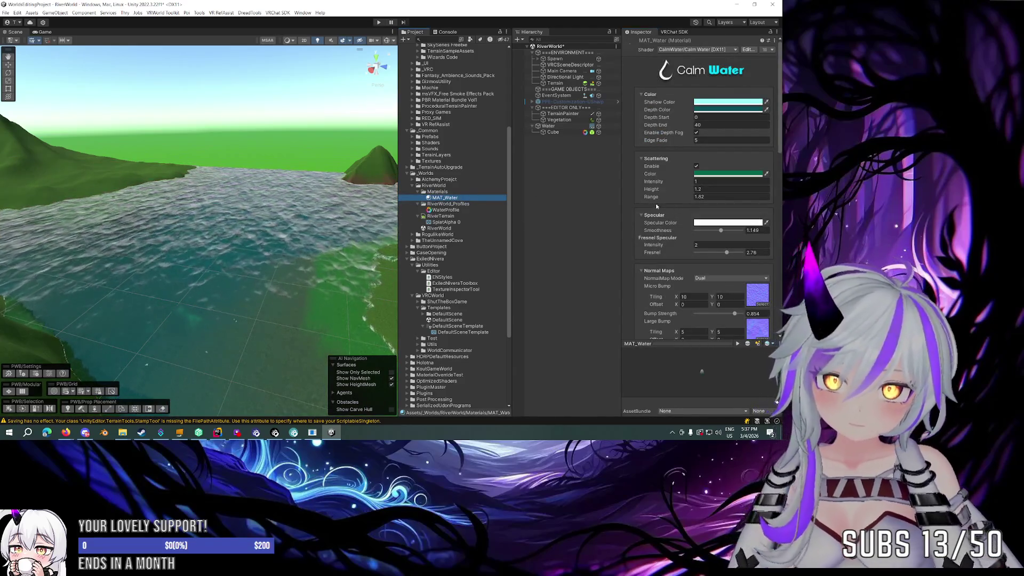
pyautogui.scroll(-5, 658, 206)
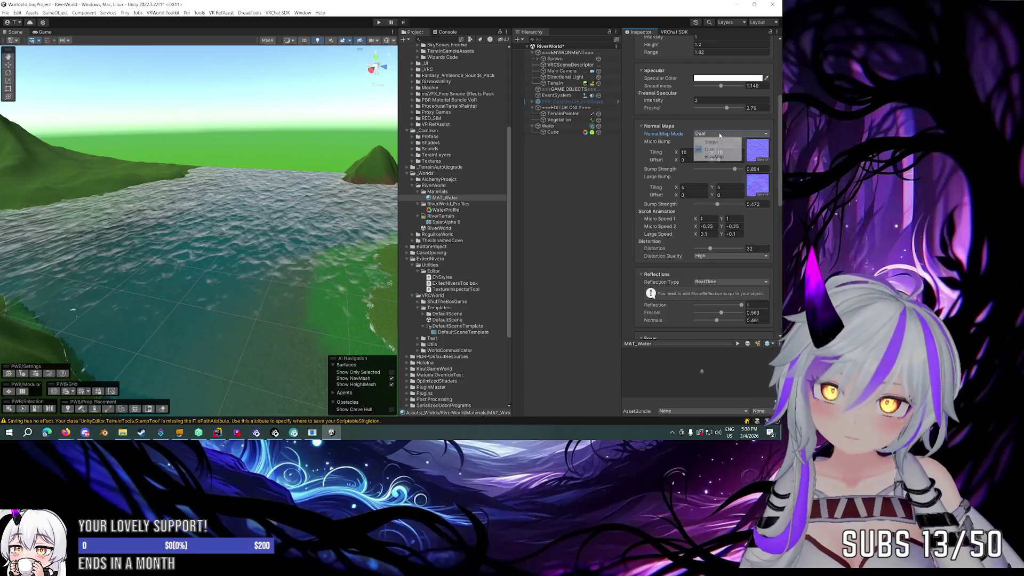
pyautogui.click(709, 159)
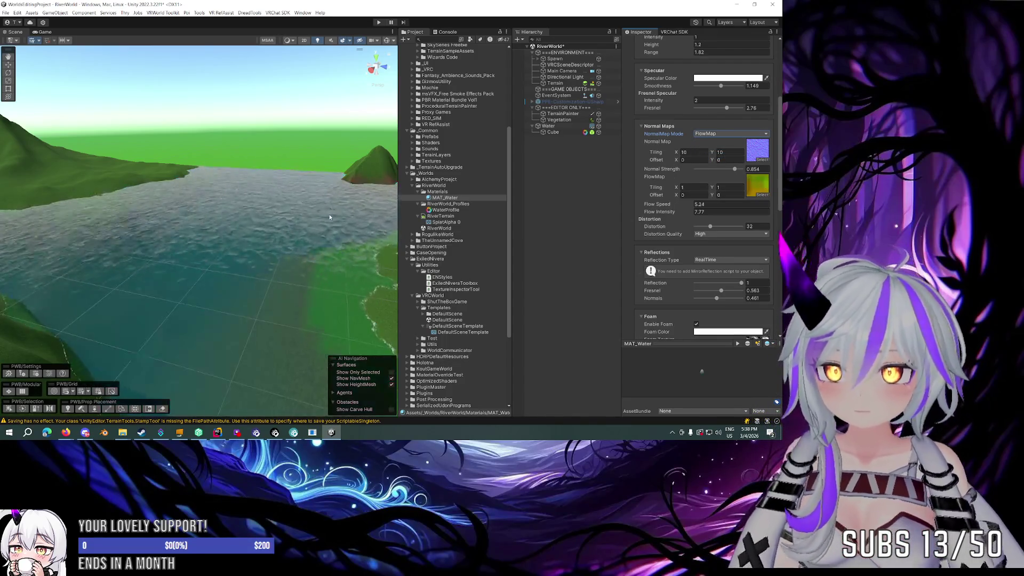
# Step: Compare Dual against FlowMap water normals at water level, keeping FlowMap
pyautogui.moveTo(281, 208)
pyautogui.mouseDown()
pyautogui.moveTo(269, 215)
pyautogui.moveTo(542, 260)
pyautogui.moveTo(412, 220)
pyautogui.moveTo(444, 214)
pyautogui.mouseUp()
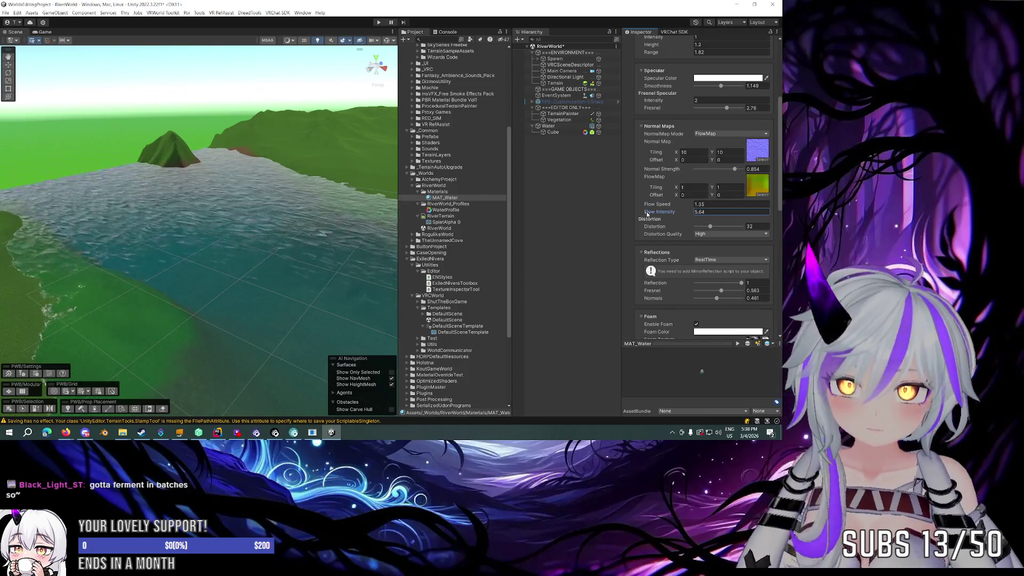
pyautogui.moveTo(272, 211)
pyautogui.mouseDown()
pyautogui.moveTo(528, 204)
pyautogui.moveTo(551, 212)
pyautogui.moveTo(555, 242)
pyautogui.mouseUp()
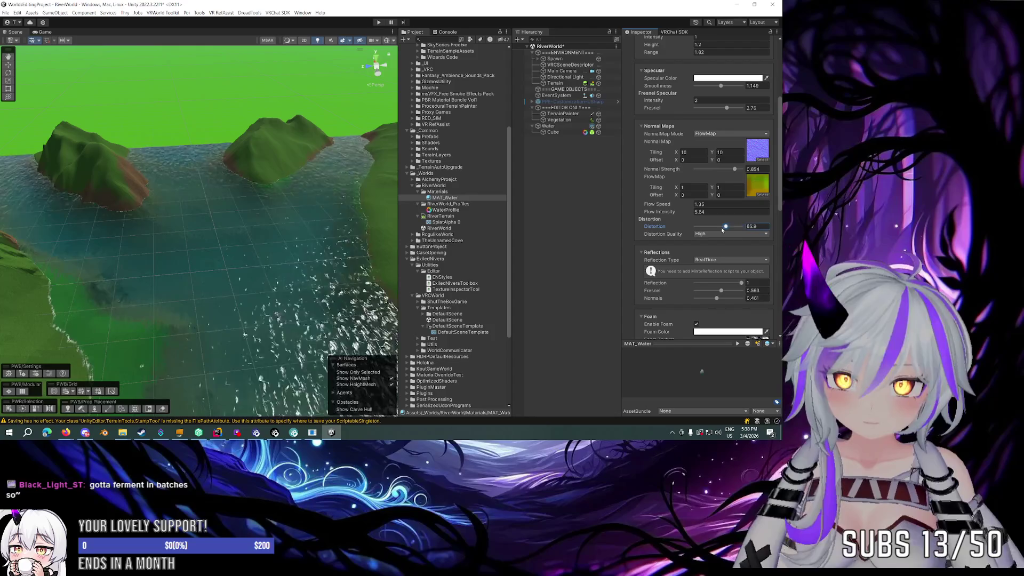
pyautogui.moveTo(249, 228); pyautogui.dragTo(260, 199)
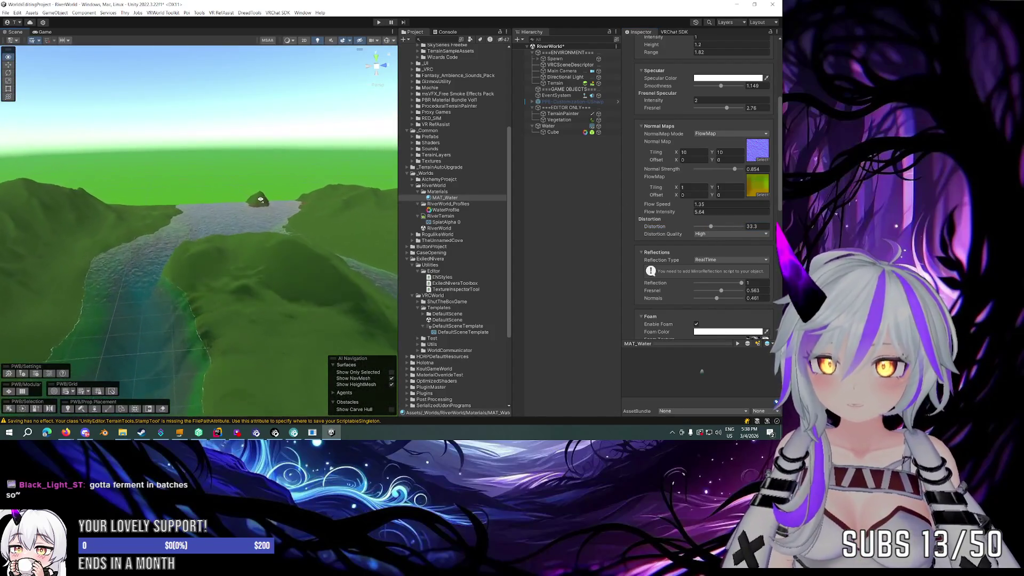
pyautogui.press('w')
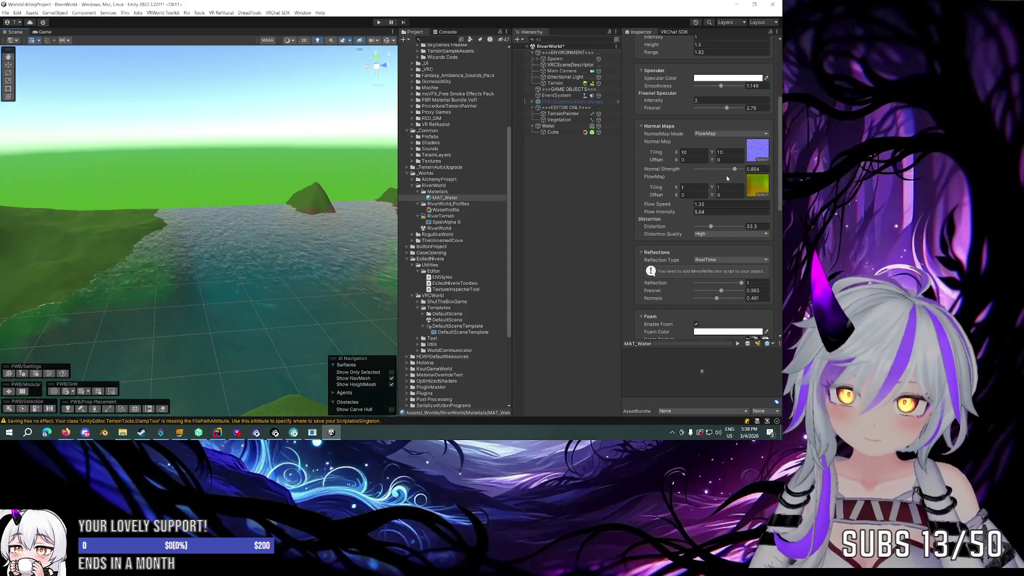
pyautogui.click(711, 150)
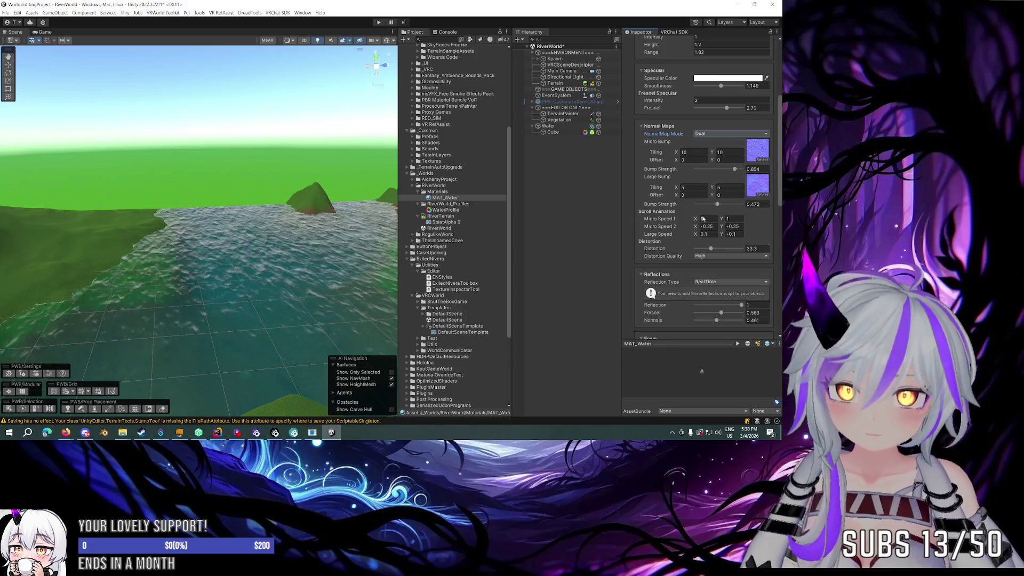
pyautogui.click(715, 157)
pyautogui.moveTo(350, 237)
pyautogui.mouseDown()
pyautogui.moveTo(338, 221)
pyautogui.moveTo(367, 232)
pyautogui.moveTo(373, 213)
pyautogui.mouseUp()
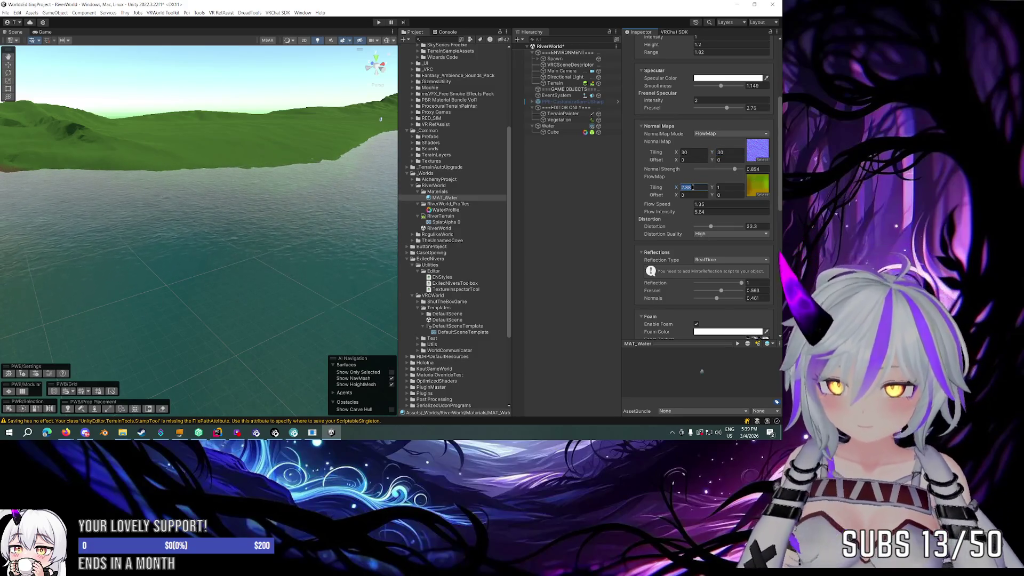
# Step: Set the water's Flow Speed to 1.3 and Flow Intensity to 8.49
pyautogui.moveTo(358, 199); pyautogui.dragTo(346, 200)
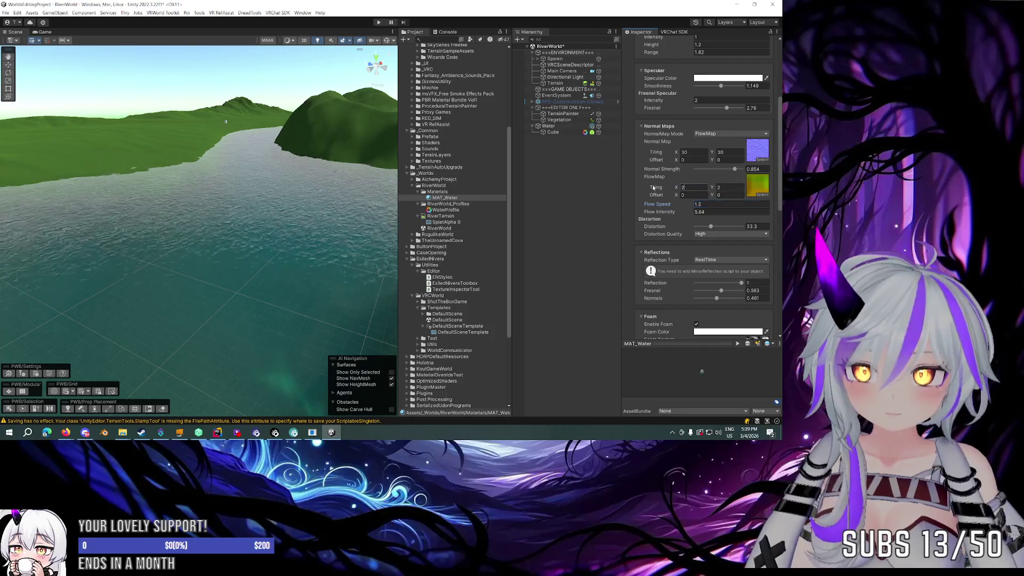
pyautogui.write('2020')
pyautogui.write('1')
pyautogui.moveTo(296, 213)
pyautogui.mouseDown()
pyautogui.moveTo(295, 182)
pyautogui.moveTo(267, 181)
pyautogui.mouseUp()
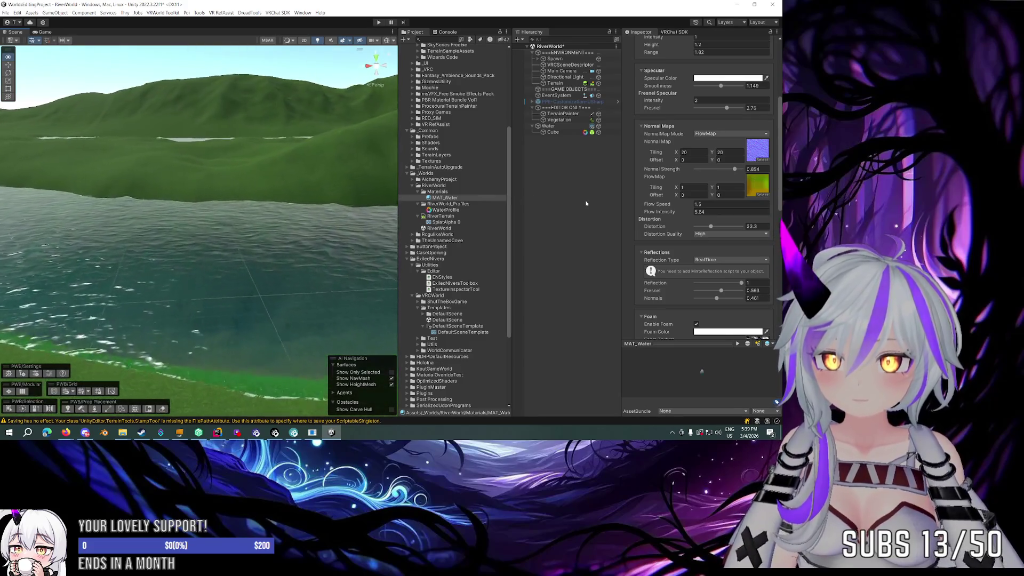
pyautogui.click(689, 205)
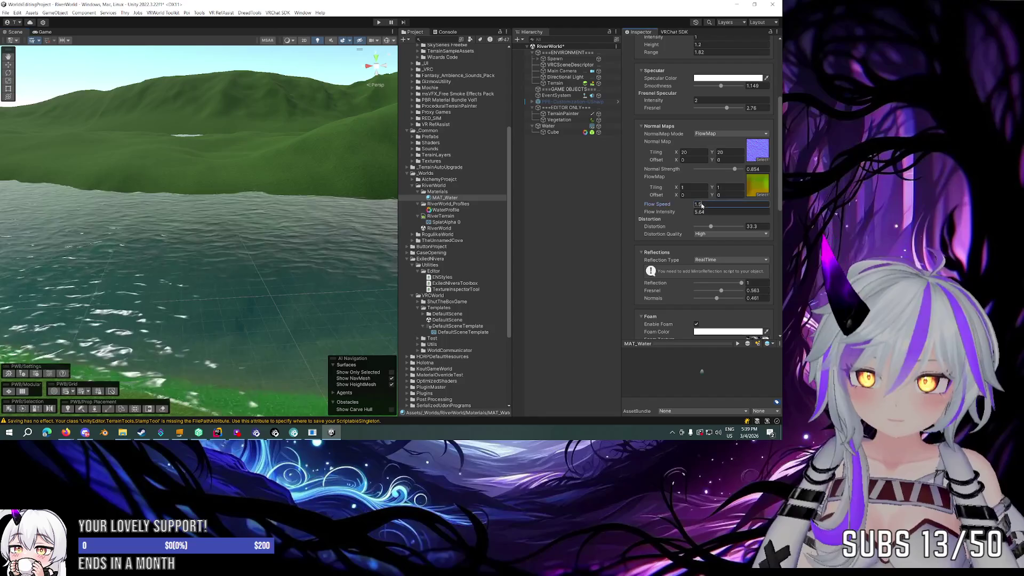
pyautogui.write('1.3')
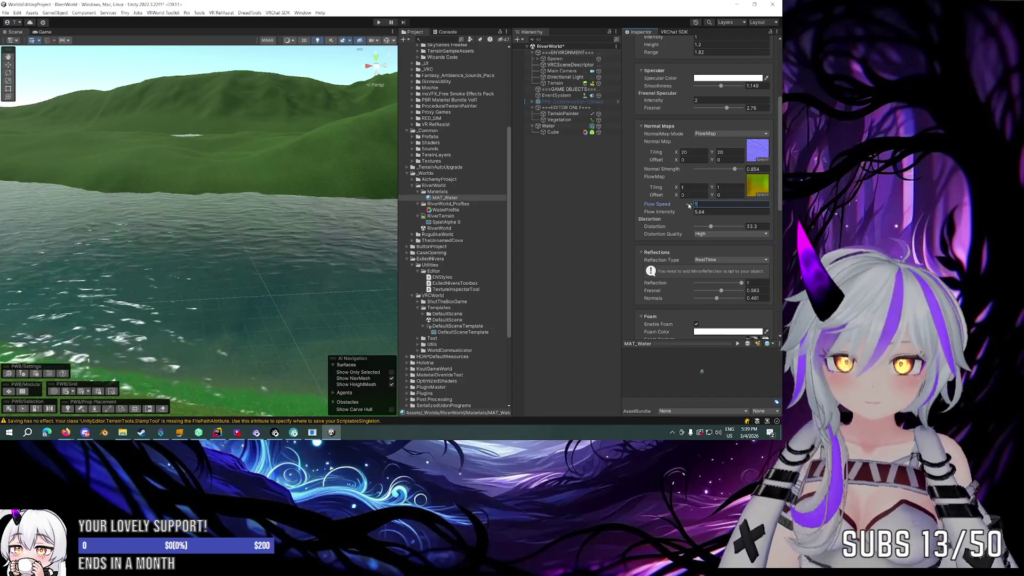
pyautogui.click(697, 212)
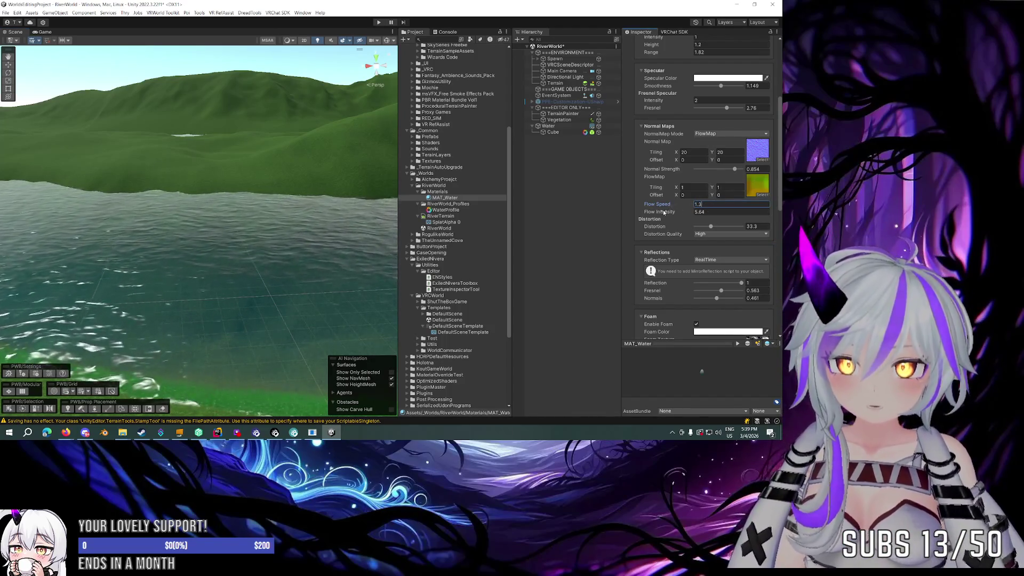
pyautogui.write('5.49')
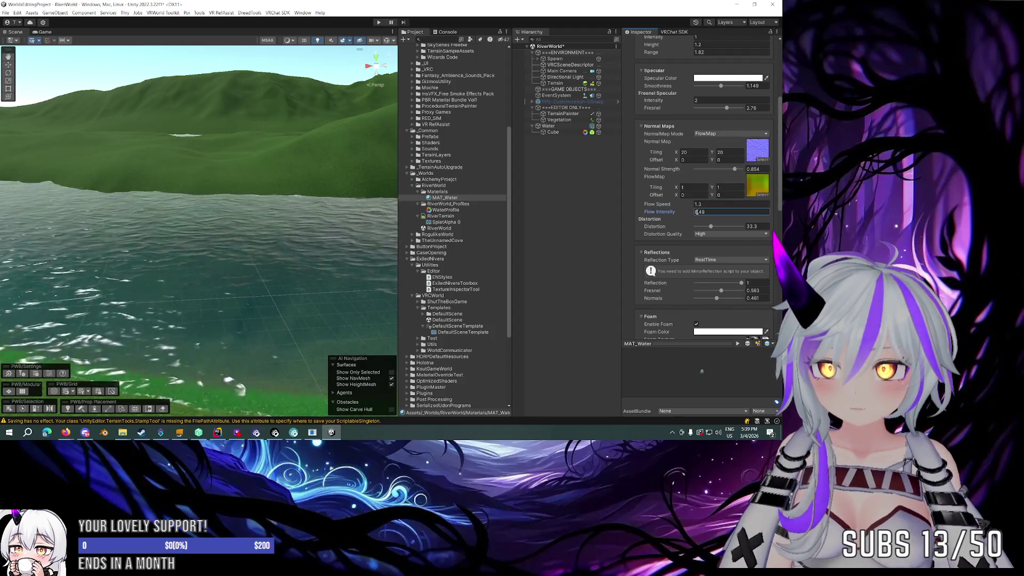
# Step: Try Low distortion quality and inspect the water from low and high views
pyautogui.rightClick(264, 219)
pyautogui.moveTo(264, 218)
pyautogui.mouseDown()
pyautogui.moveTo(143, 199)
pyautogui.moveTo(174, 187)
pyautogui.moveTo(146, 193)
pyautogui.moveTo(541, 187)
pyautogui.moveTo(523, 183)
pyautogui.moveTo(551, 201)
pyautogui.moveTo(363, 208)
pyautogui.moveTo(483, 229)
pyautogui.mouseUp()
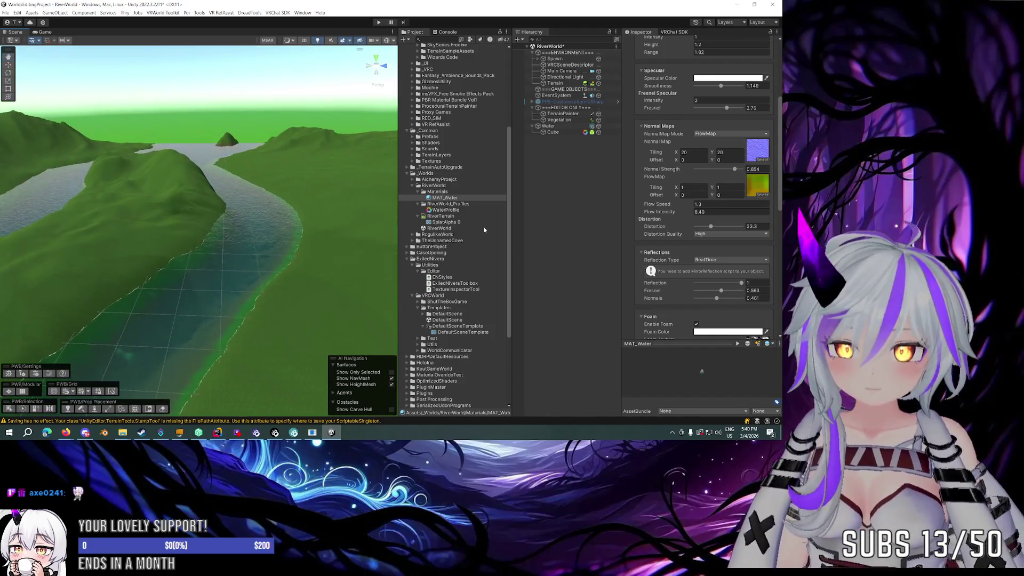
pyautogui.click(723, 236)
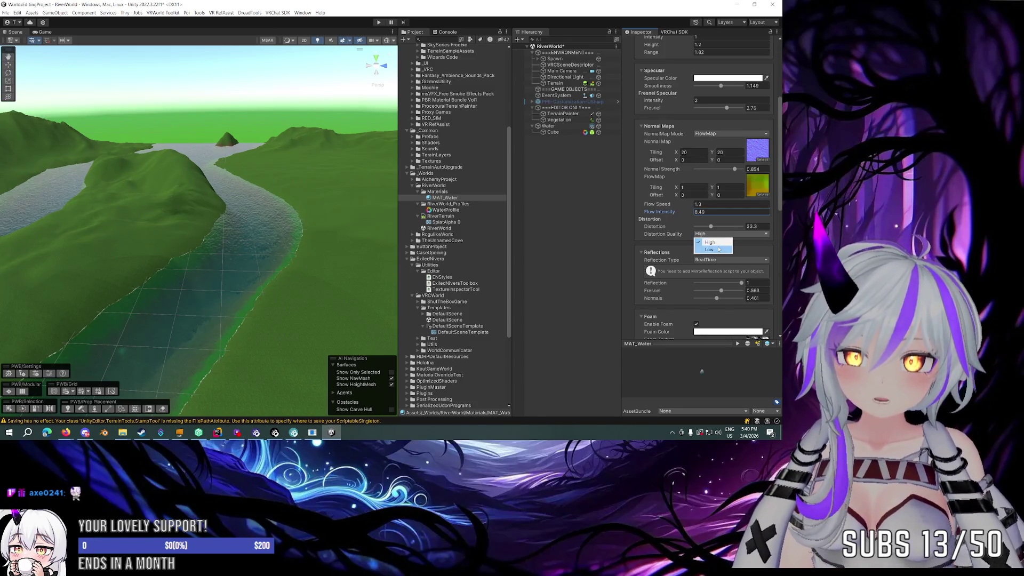
pyautogui.click(718, 249)
pyautogui.moveTo(310, 204)
pyautogui.mouseDown()
pyautogui.moveTo(325, 203)
pyautogui.moveTo(262, 171)
pyautogui.mouseUp()
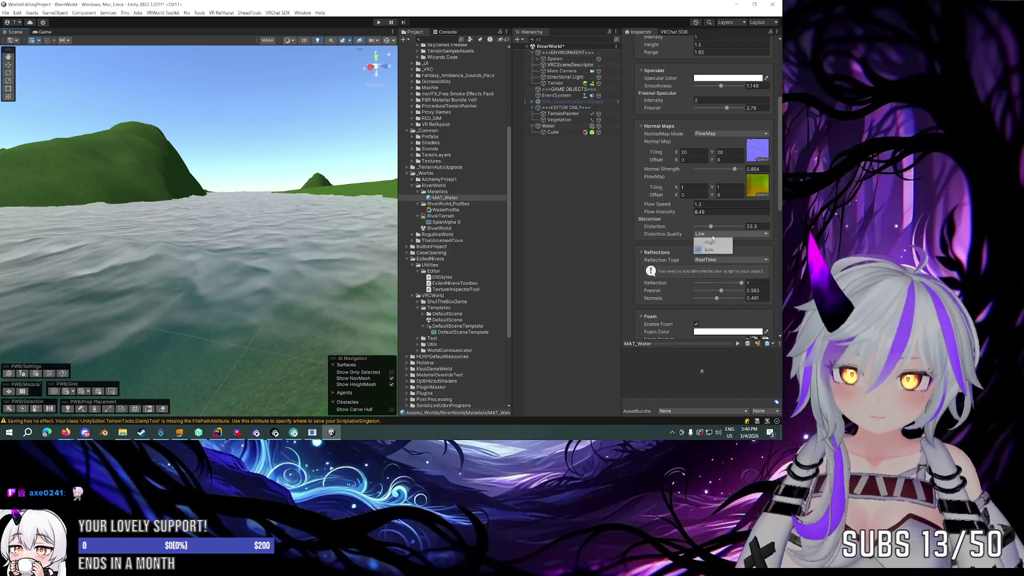
pyautogui.moveTo(262, 202)
pyautogui.mouseDown()
pyautogui.moveTo(262, 188)
pyautogui.moveTo(313, 185)
pyautogui.mouseUp()
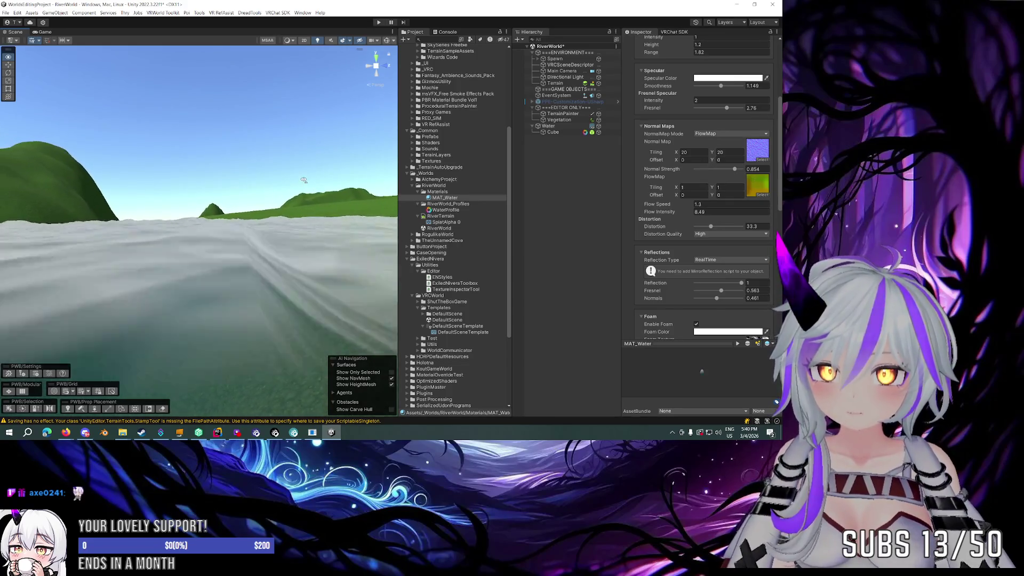
pyautogui.moveTo(303, 180)
pyautogui.mouseDown()
pyautogui.moveTo(305, 218)
pyautogui.moveTo(284, 214)
pyautogui.moveTo(431, 229)
pyautogui.moveTo(325, 224)
pyautogui.mouseUp()
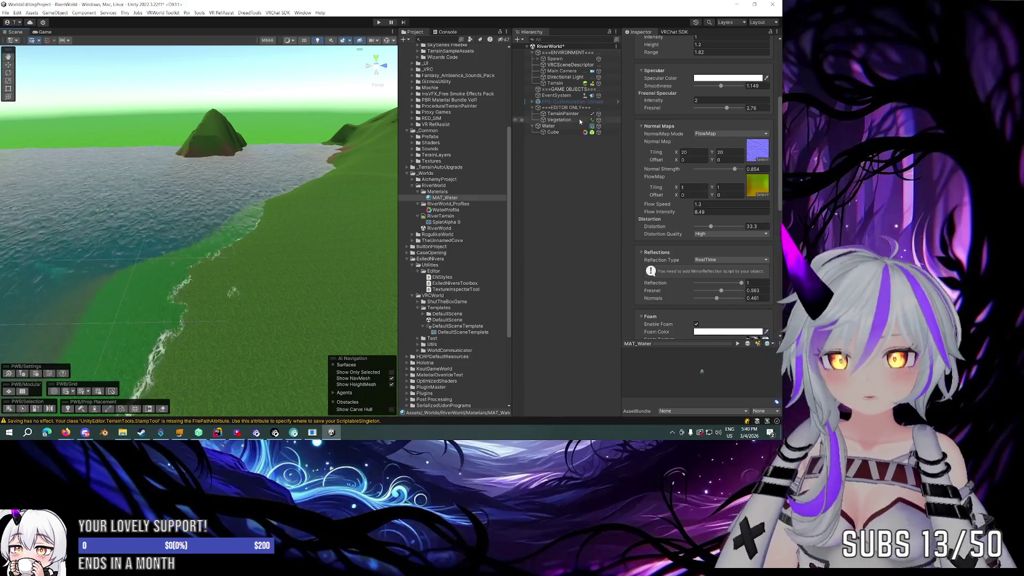
pyautogui.click(555, 83)
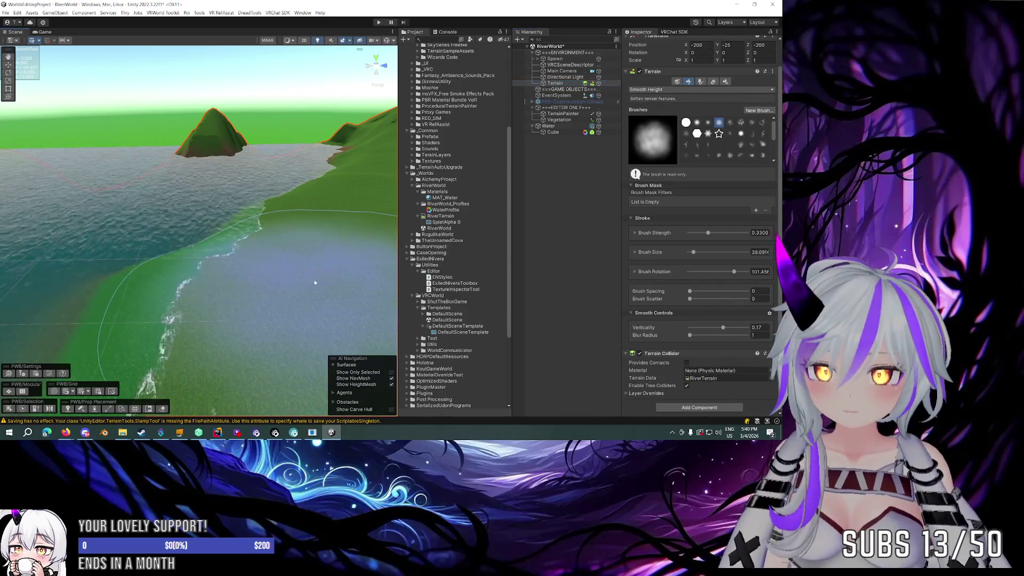
# Step: Switch the terrain tool to Raise or Lower Terrain, then to Smooth Height
pyautogui.moveTo(277, 265); pyautogui.dragTo(320, 266)
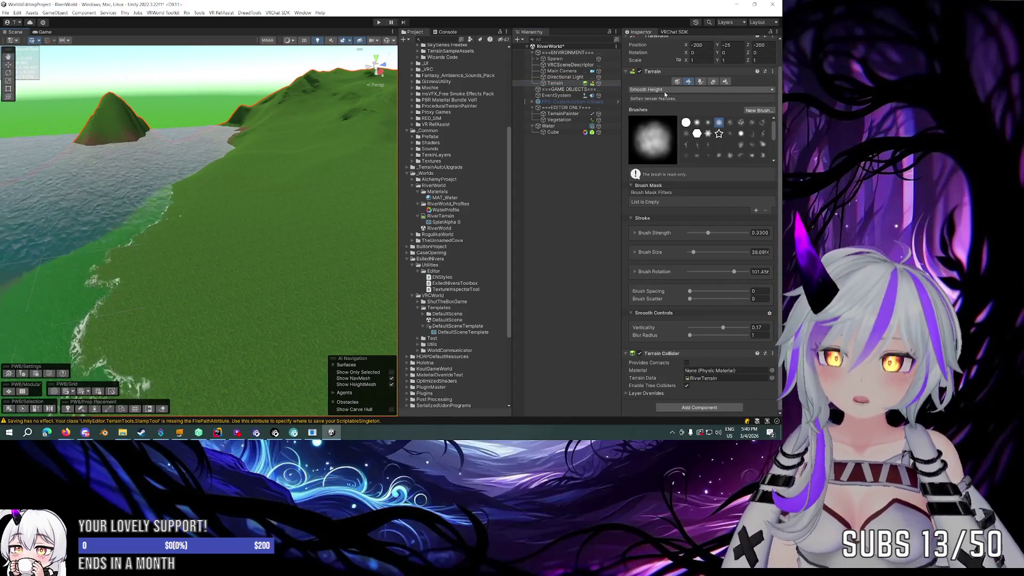
pyautogui.click(665, 91)
pyautogui.click(665, 120)
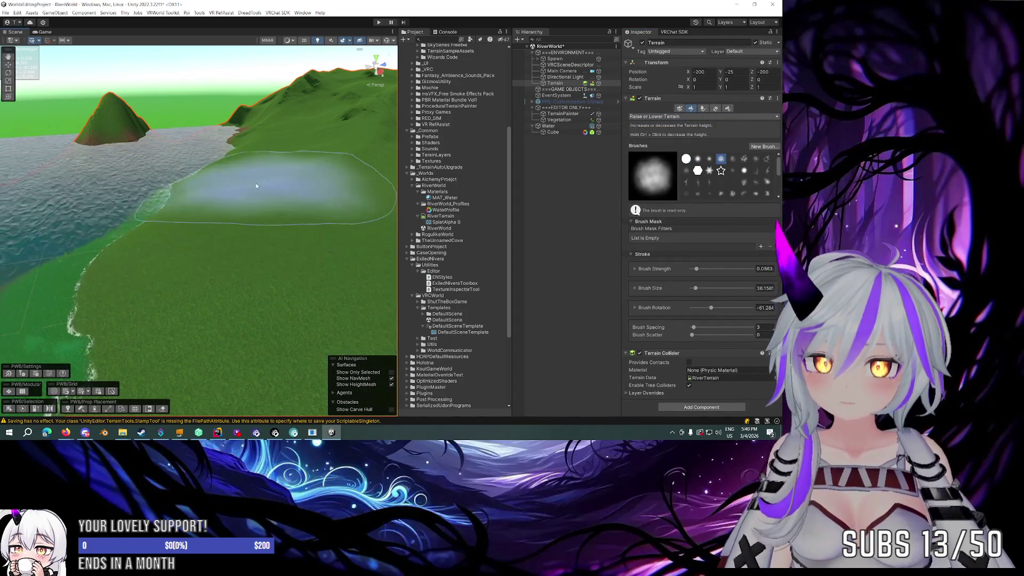
pyautogui.scroll(5, 250, 240)
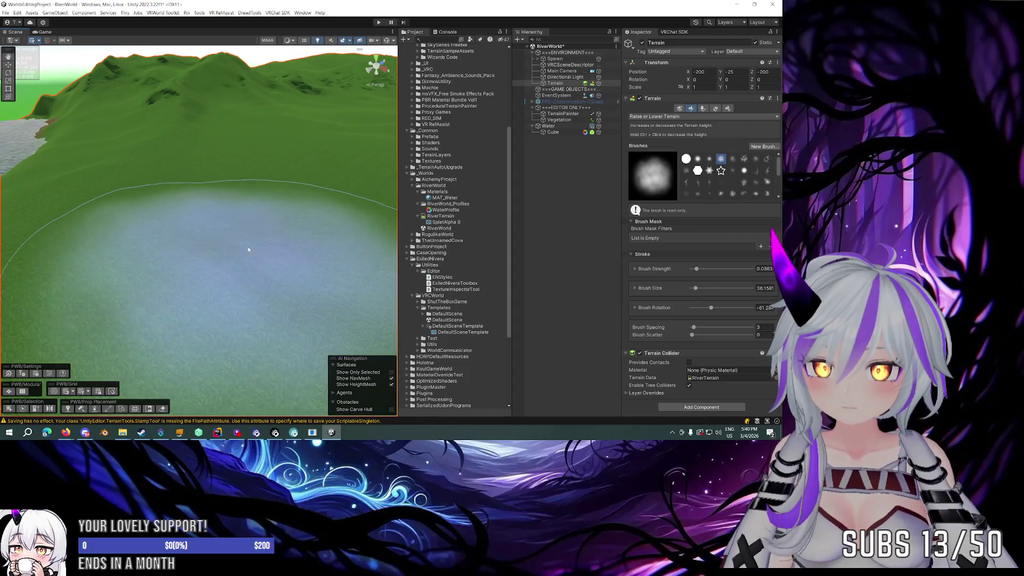
pyautogui.scroll(-5, 248, 249)
pyautogui.moveTo(231, 181)
pyautogui.mouseDown()
pyautogui.moveTo(335, 132)
pyautogui.moveTo(313, 189)
pyautogui.moveTo(307, 261)
pyautogui.moveTo(283, 280)
pyautogui.moveTo(213, 260)
pyautogui.mouseUp()
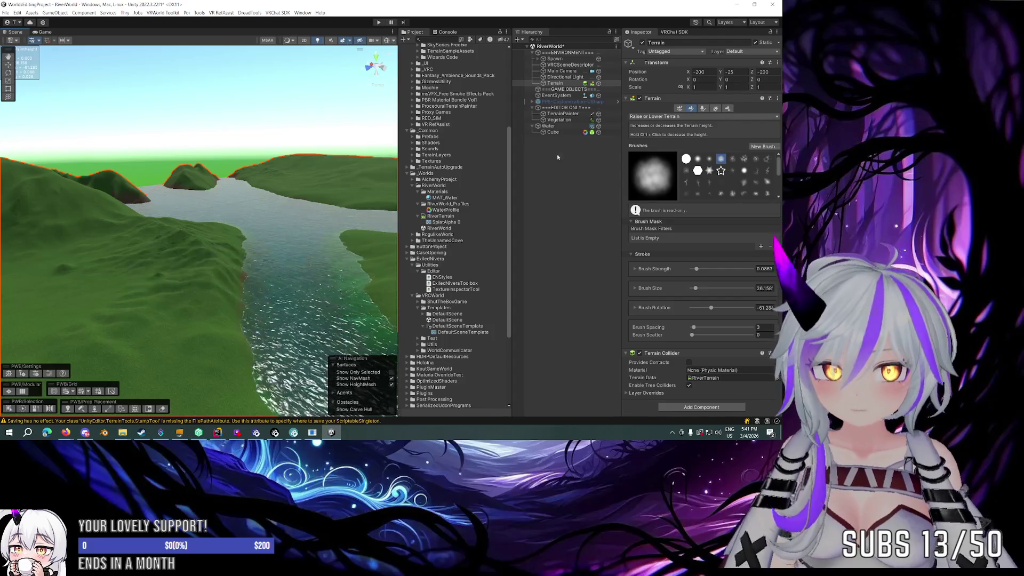
pyautogui.click(656, 117)
pyautogui.click(655, 184)
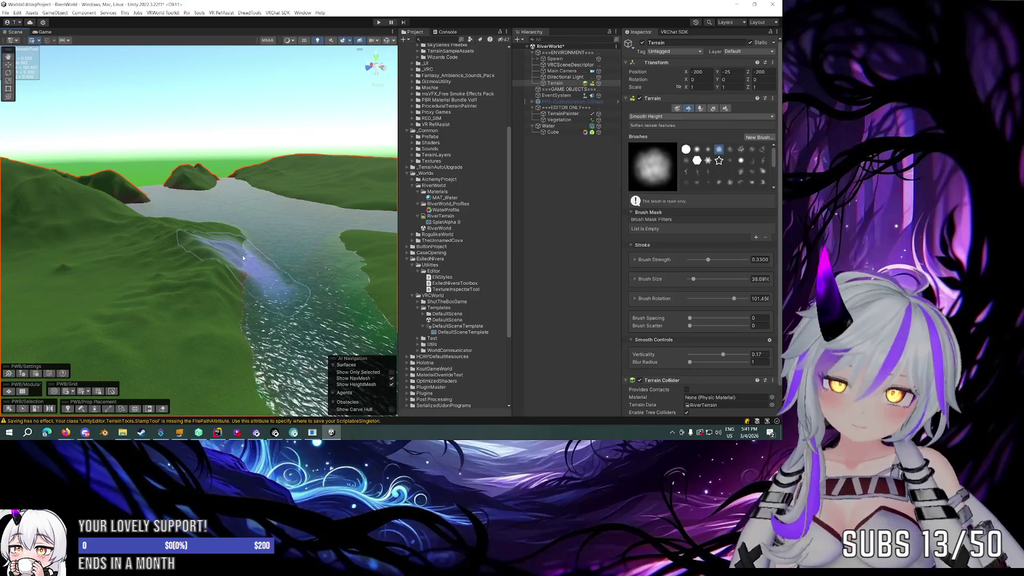
pyautogui.moveTo(243, 258)
pyautogui.mouseDown()
pyautogui.moveTo(258, 289)
pyautogui.moveTo(304, 287)
pyautogui.mouseUp()
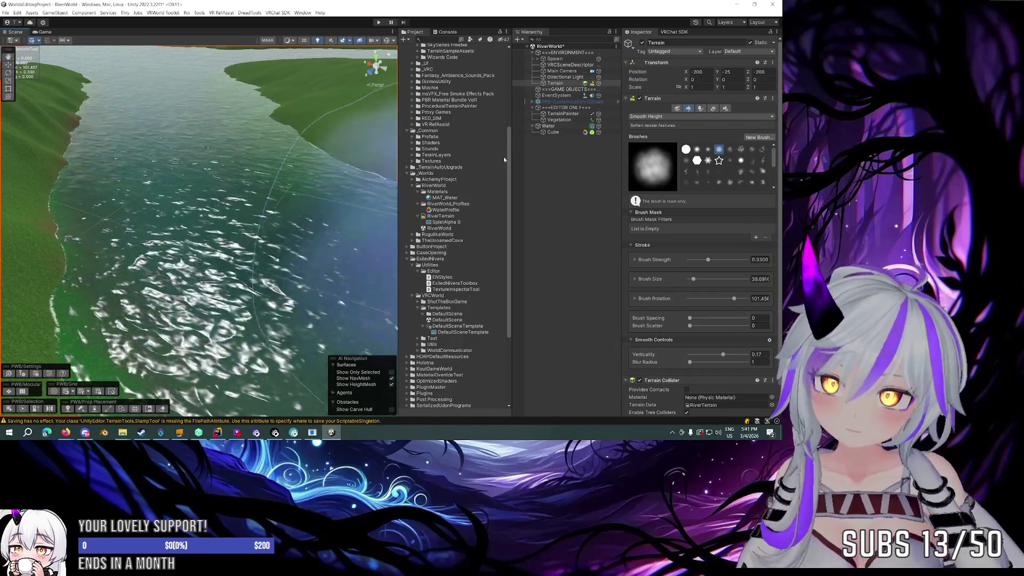
# Step: Lower MAT_Water's Normal Strength to 0.602 and set NormalMap Mode to Dual
pyautogui.click(462, 204)
pyautogui.click(445, 197)
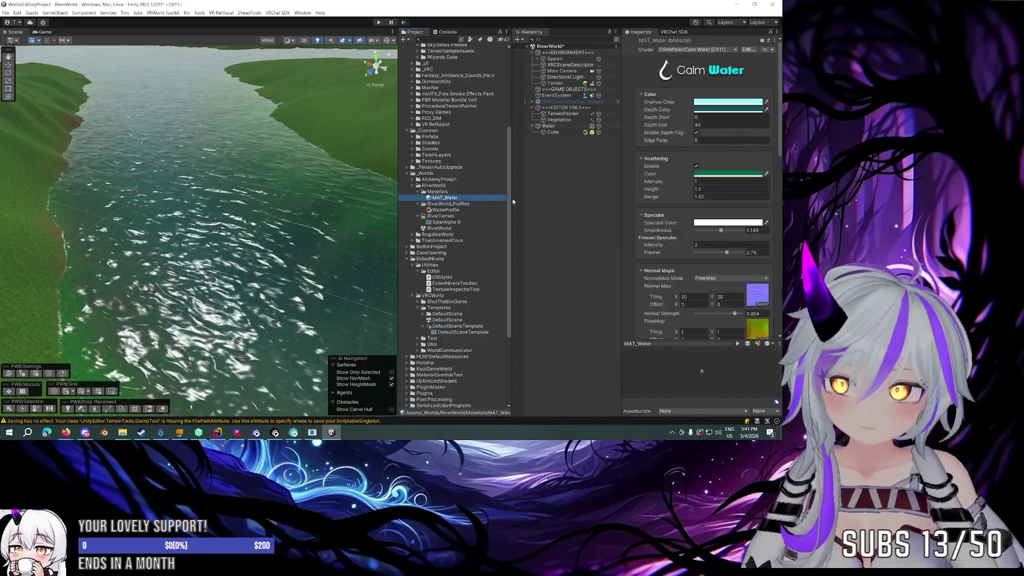
pyautogui.scroll(-5, 692, 204)
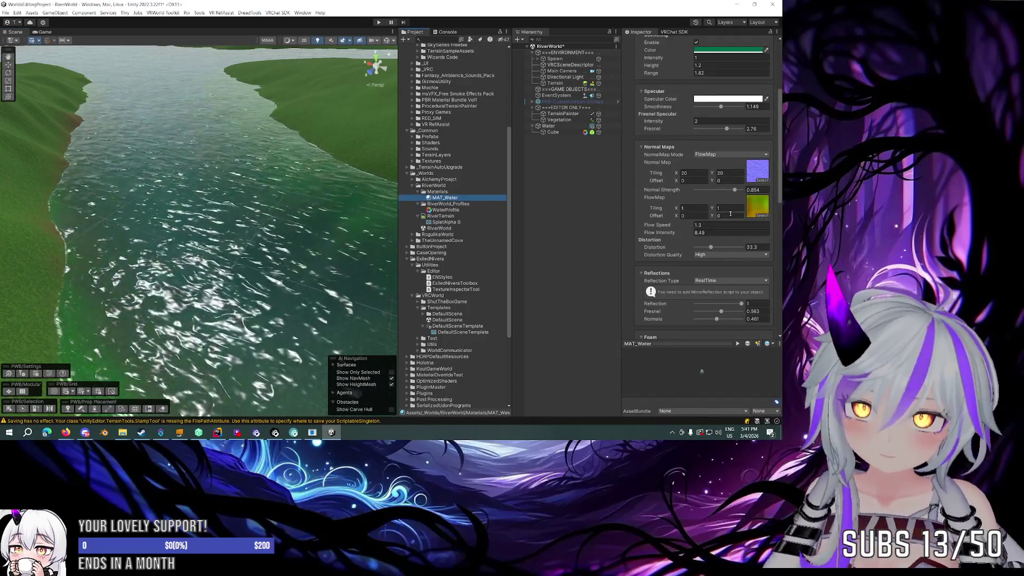
pyautogui.moveTo(735, 190)
pyautogui.mouseDown()
pyautogui.moveTo(698, 190)
pyautogui.moveTo(723, 190)
pyautogui.mouseUp()
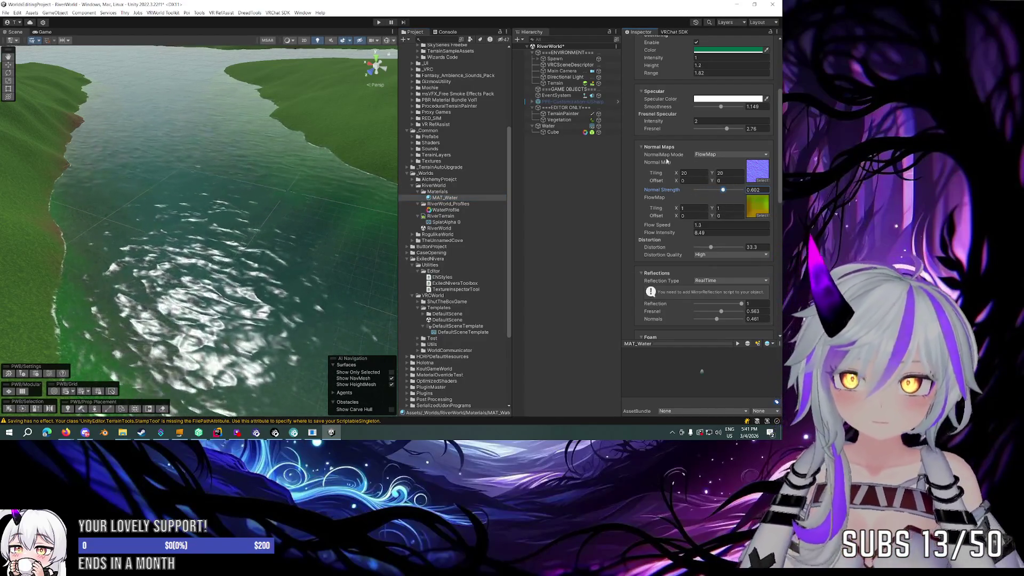
pyautogui.scroll(5, 666, 171)
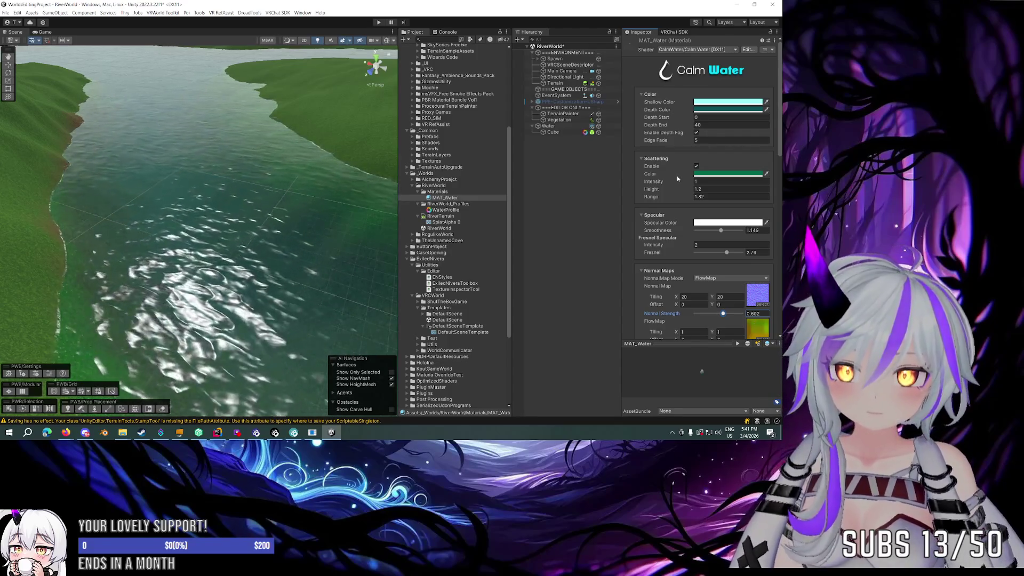
pyautogui.scroll(-4, 704, 189)
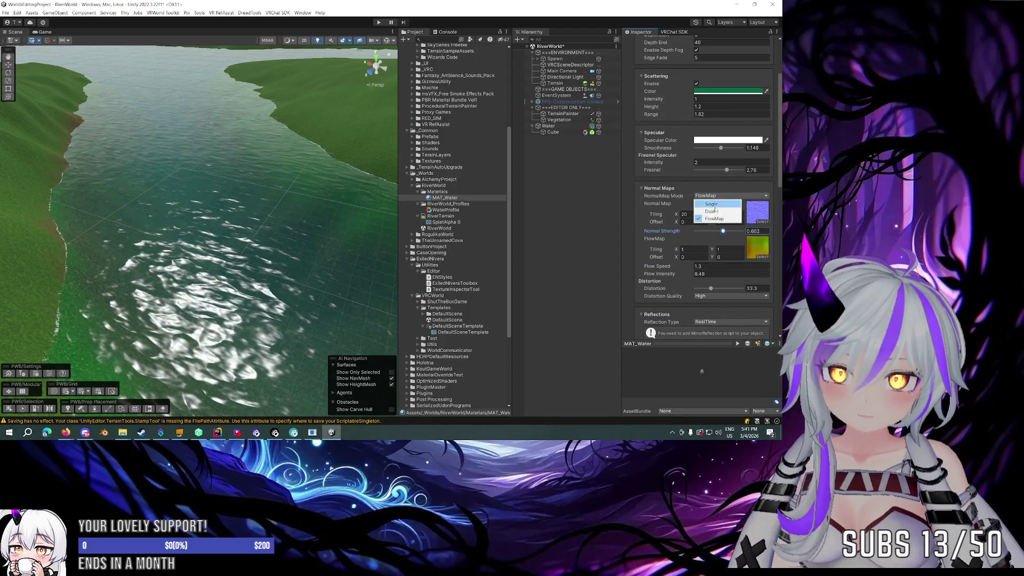
pyautogui.click(715, 212)
# Step: Set Micro Speed 1 to 3, 3 after first trying 2, 2
pyautogui.scroll(-3, 707, 209)
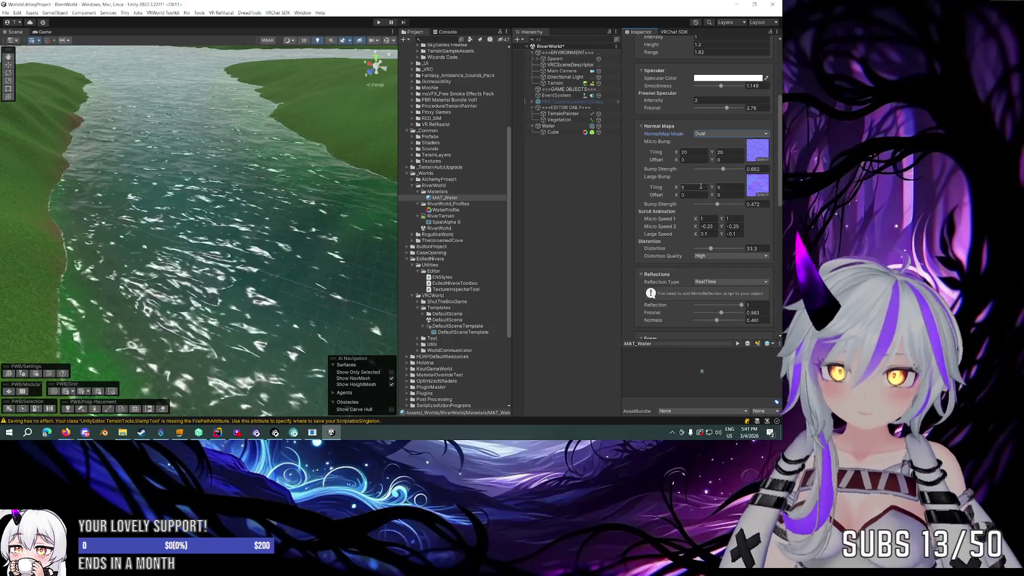
pyautogui.press('Return')
pyautogui.write('2')
pyautogui.press('Tab')
pyautogui.write('2')
pyautogui.press('Return')
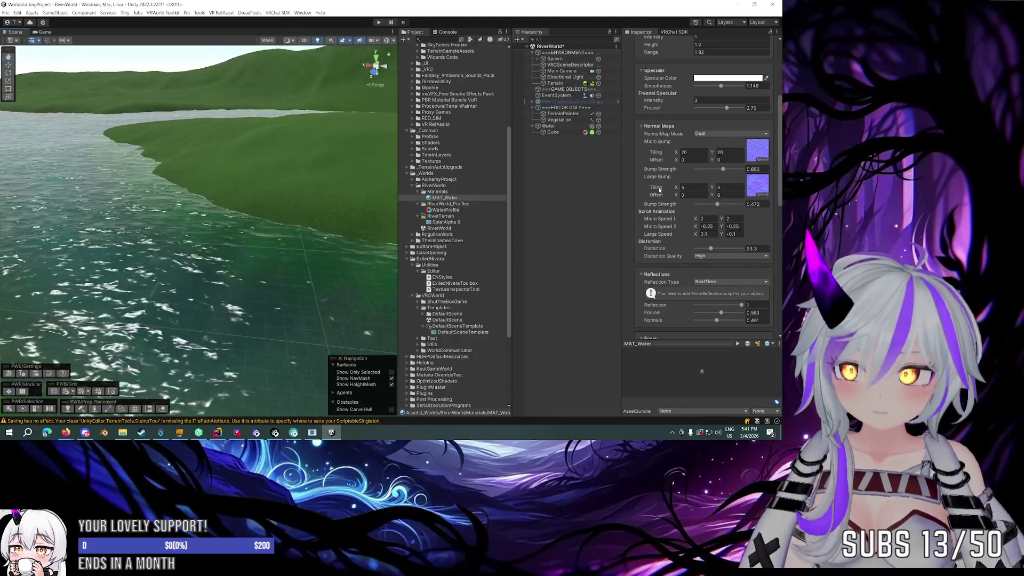
pyautogui.moveTo(214, 186)
pyautogui.mouseDown()
pyautogui.moveTo(240, 176)
pyautogui.moveTo(224, 177)
pyautogui.mouseUp()
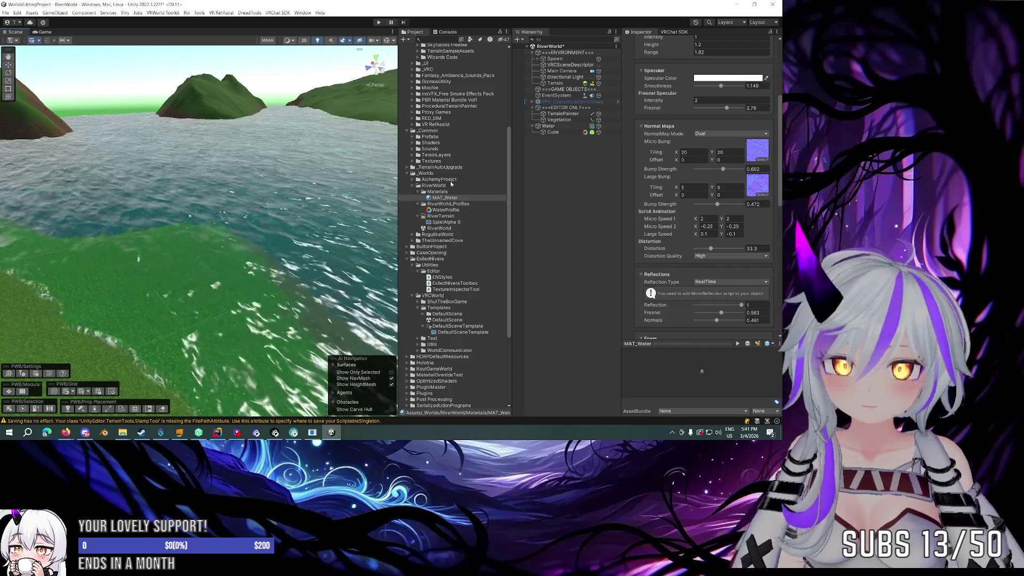
pyautogui.click(705, 218)
pyautogui.write('3')
pyautogui.press('Tab')
pyautogui.write('3')
pyautogui.press('Return')
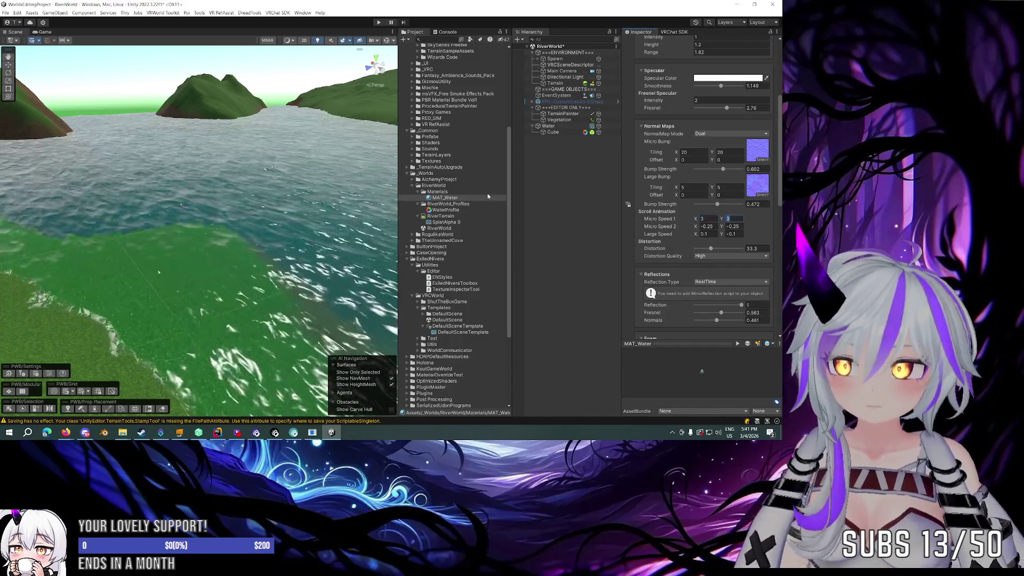
# Step: Clear the selection, save the RiverWorld scene, and select the terrain
pyautogui.press('w')
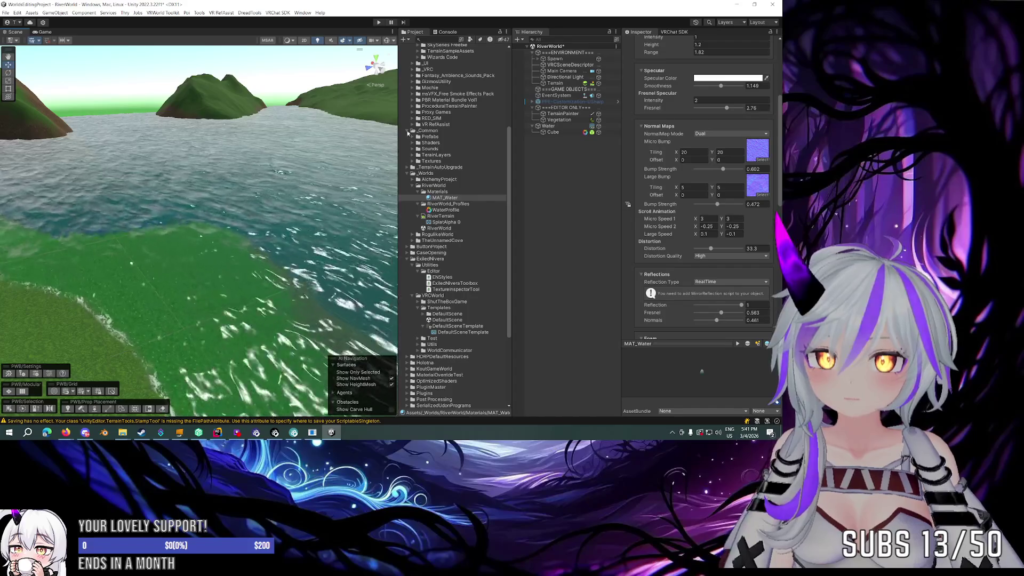
pyautogui.click(589, 193)
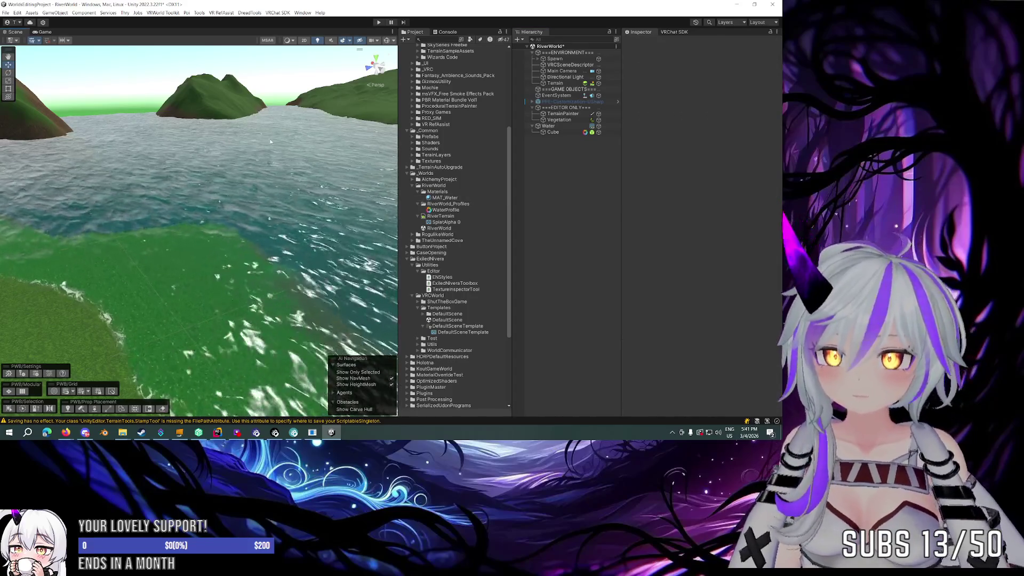
pyautogui.hotkey('ctrl', 's')
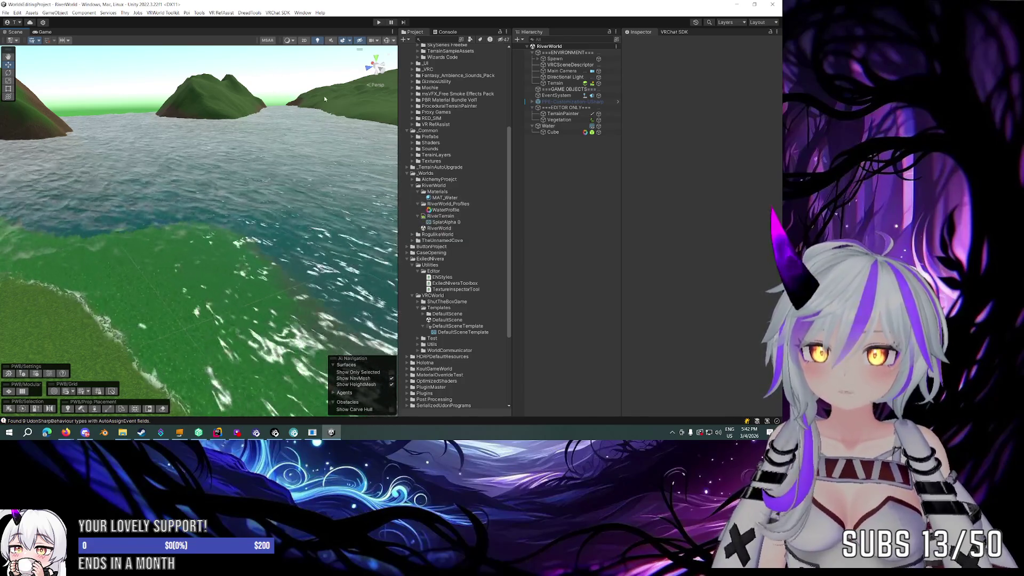
pyautogui.click(305, 93)
pyautogui.click(233, 200)
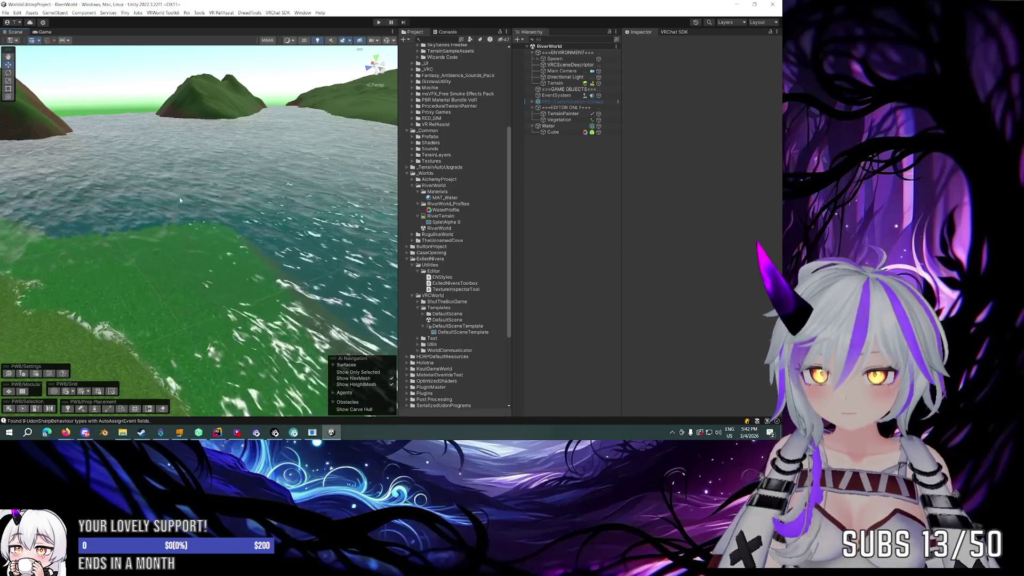
pyautogui.click(173, 216)
# Step: Select TerrainPainter and set its Height rule to Min Falloff 4.53, Max 23.48, Max Falloff 4.65
pyautogui.moveTo(270, 165)
pyautogui.mouseDown()
pyautogui.moveTo(511, 184)
pyautogui.moveTo(539, 170)
pyautogui.mouseUp()
pyautogui.click(562, 114)
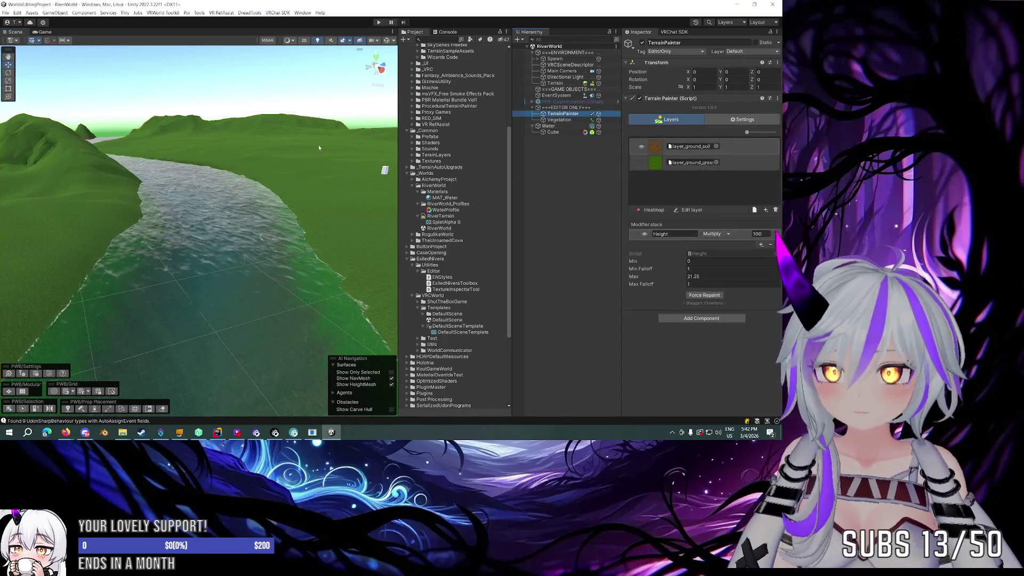
pyautogui.moveTo(224, 203); pyautogui.dragTo(387, 208)
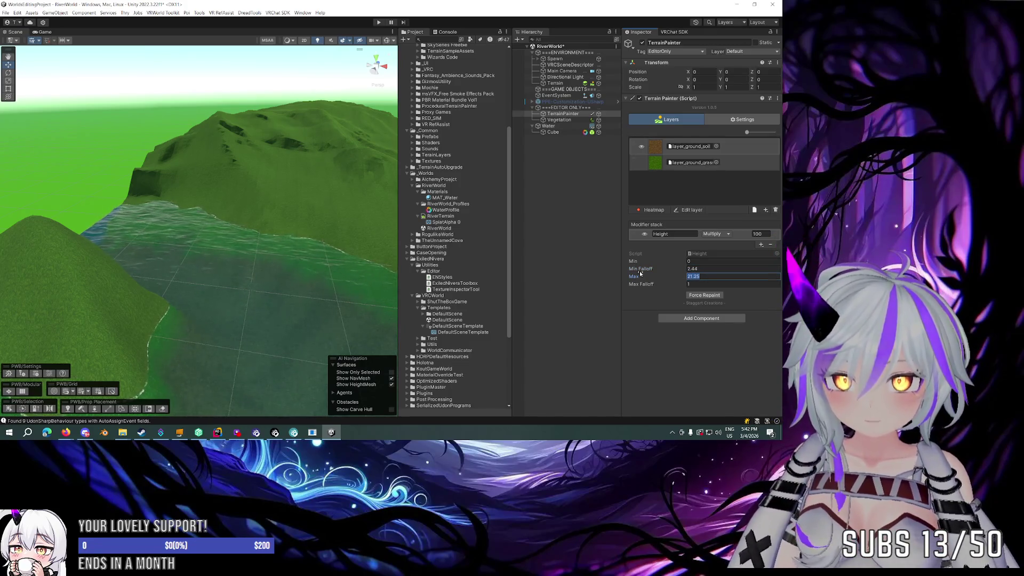
pyautogui.write('25')
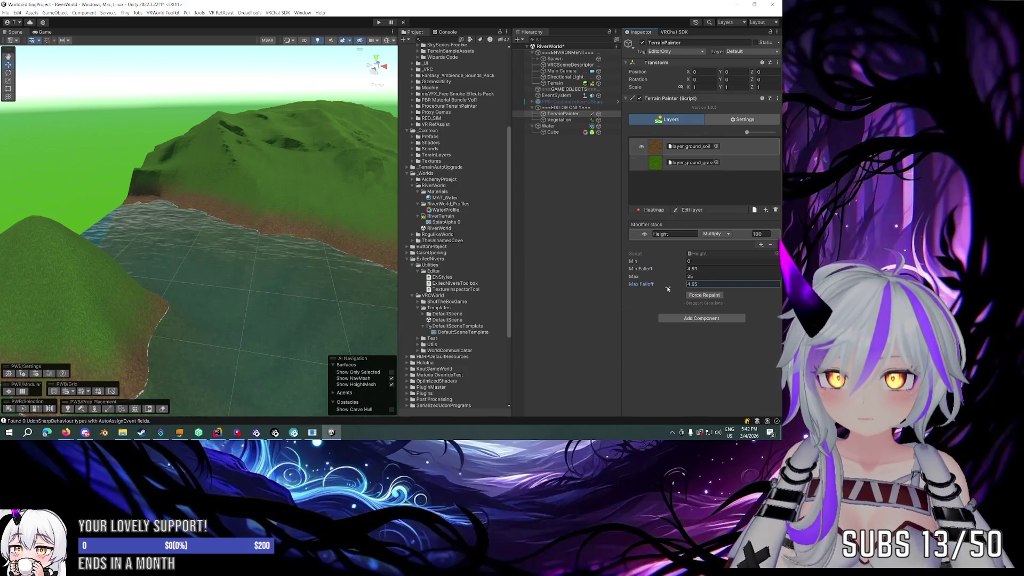
pyautogui.moveTo(630, 278); pyautogui.dragTo(620, 277)
pyautogui.moveTo(335, 247); pyautogui.dragTo(155, 143)
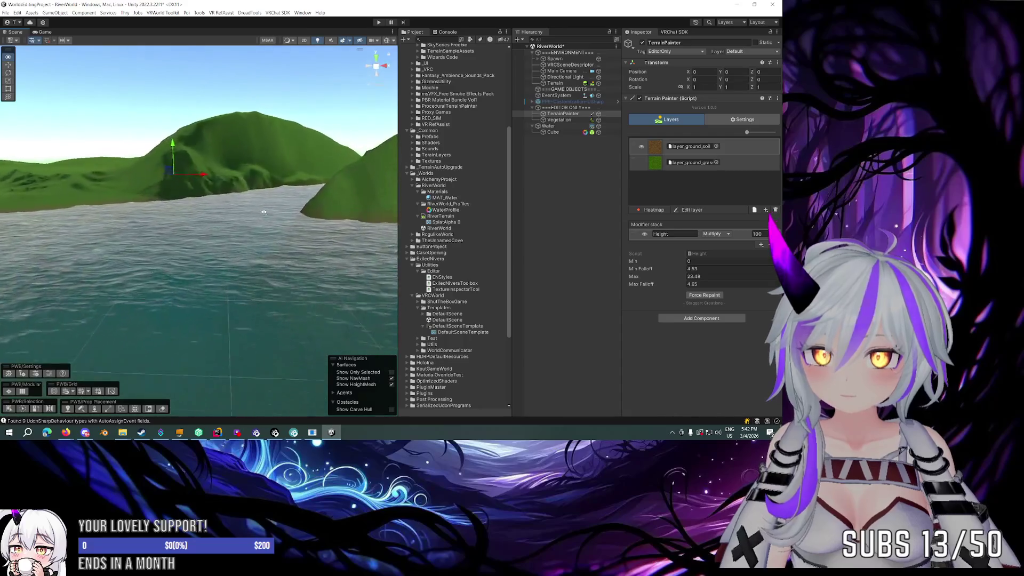
pyautogui.click(766, 210)
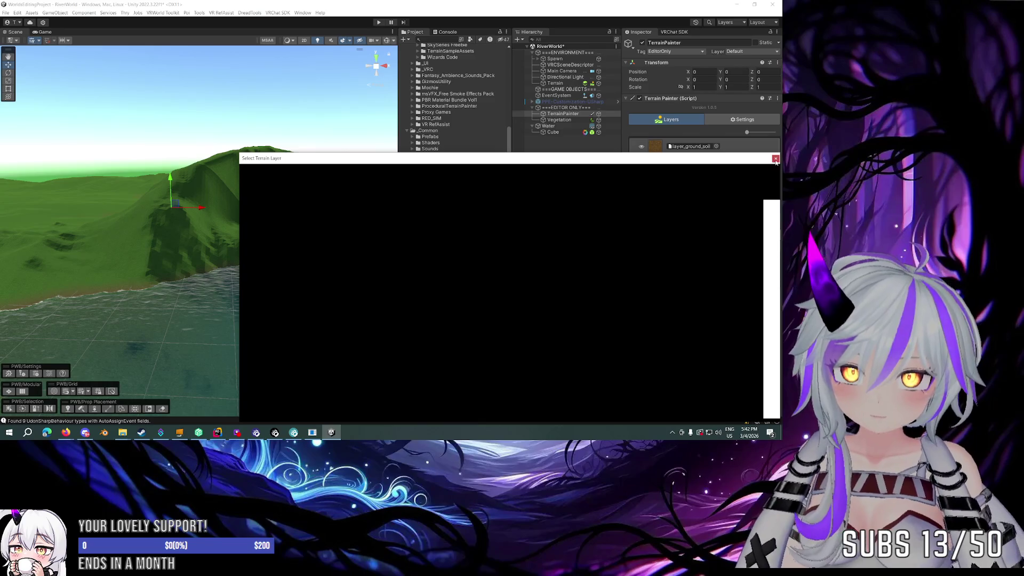
# Step: Fill a new top layer slot with layer_ground_rock and give it a Slope modifier (0–90, falloffs 10)
pyautogui.click(685, 139)
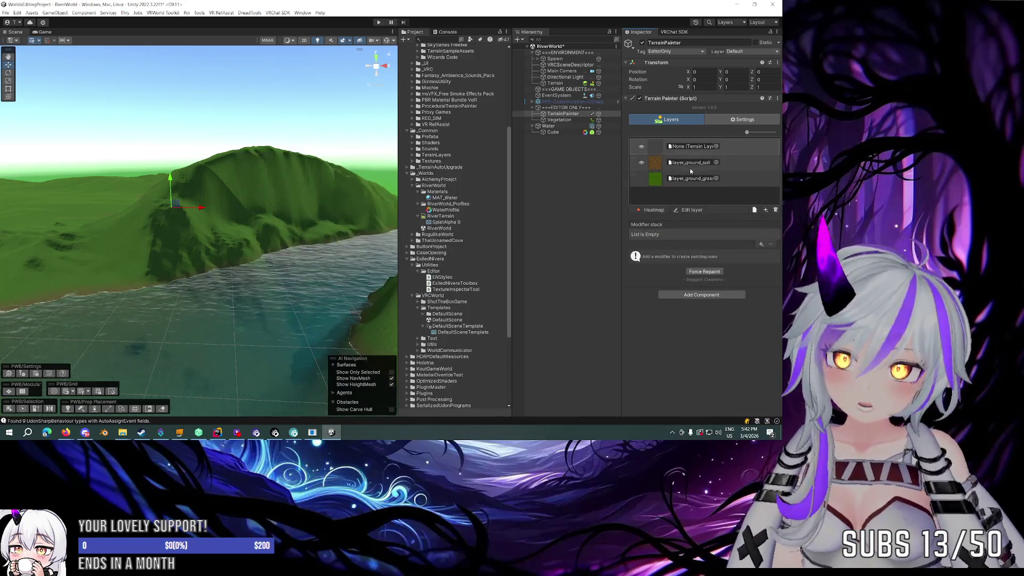
pyautogui.click(755, 209)
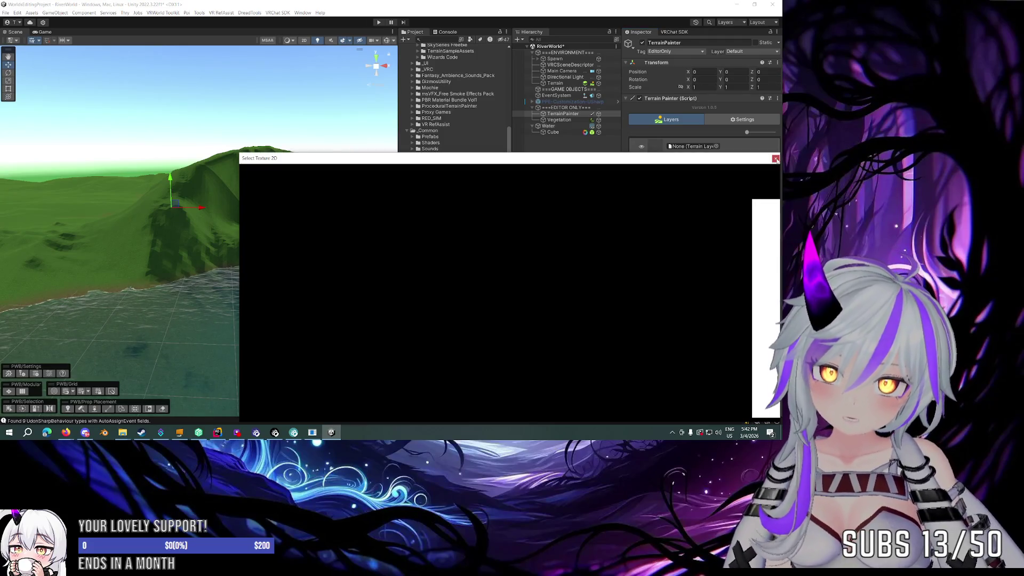
pyautogui.click(776, 159)
pyautogui.click(740, 150)
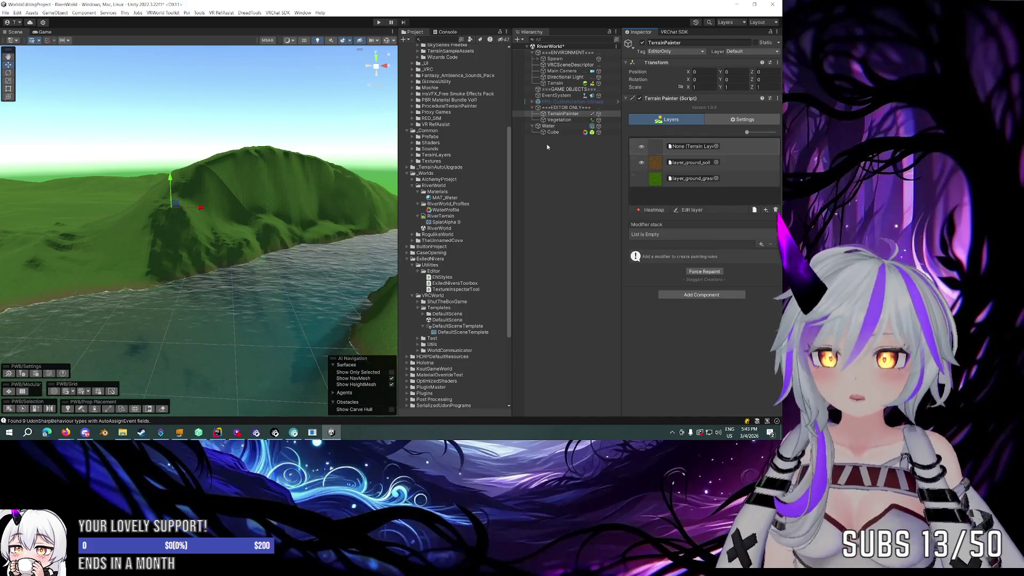
pyautogui.scroll(5, 464, 141)
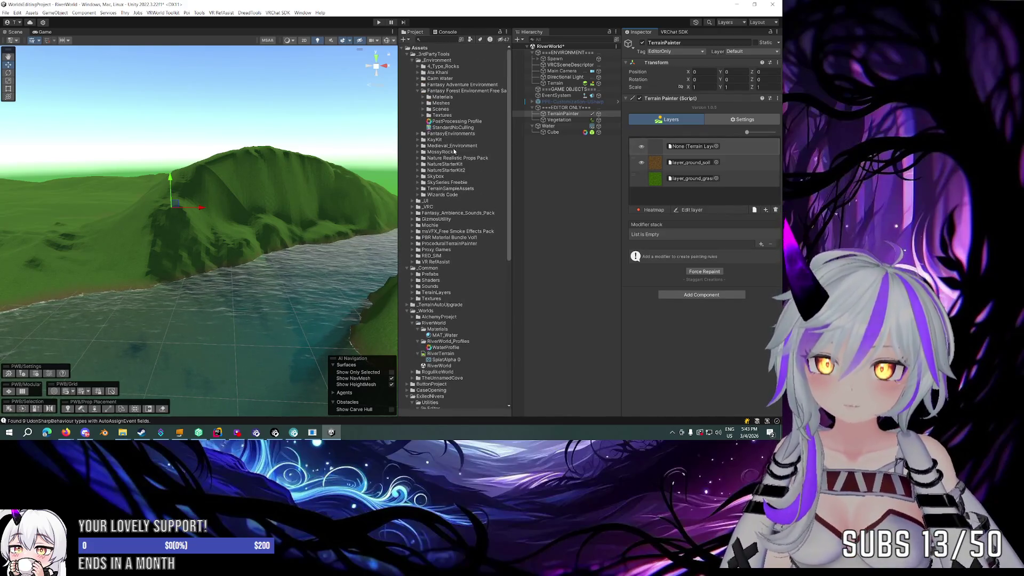
pyautogui.click(690, 163)
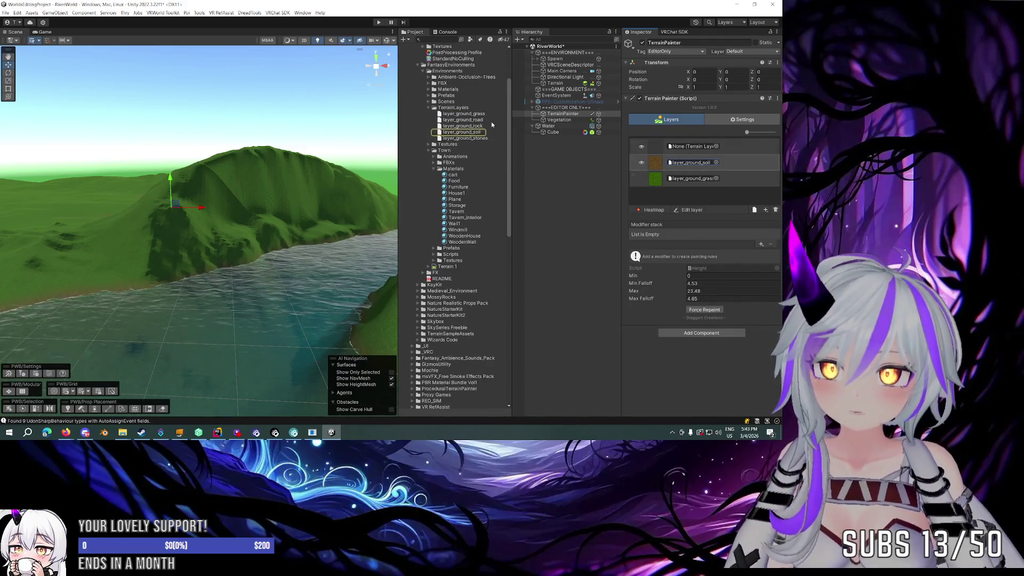
pyautogui.moveTo(469, 127); pyautogui.dragTo(692, 147)
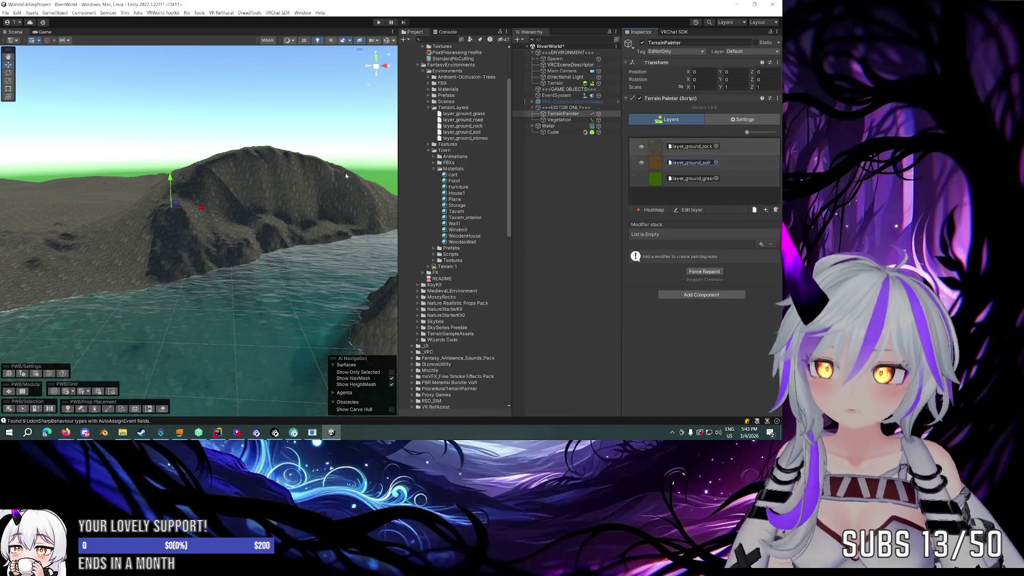
pyautogui.click(761, 244)
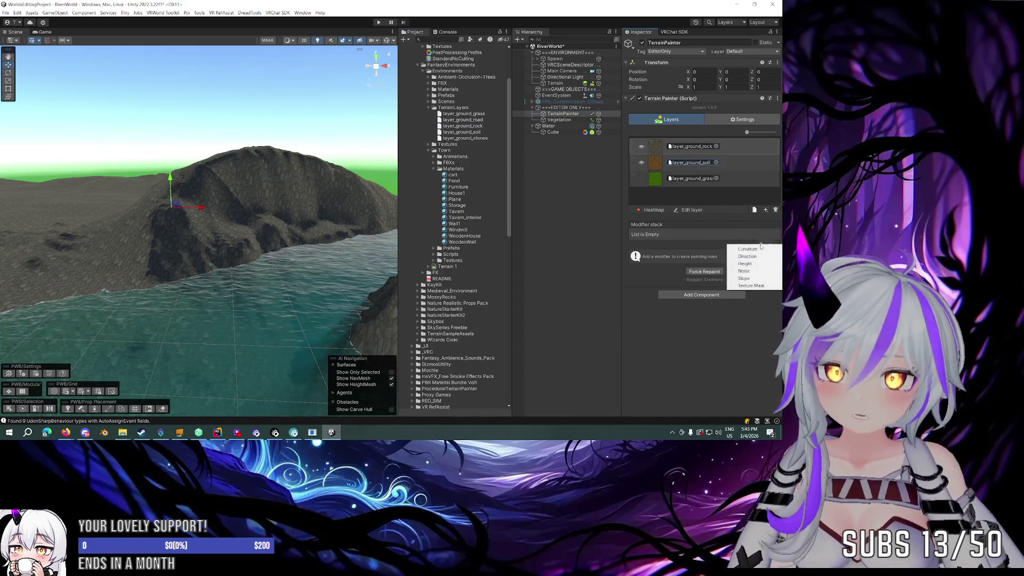
pyautogui.click(743, 278)
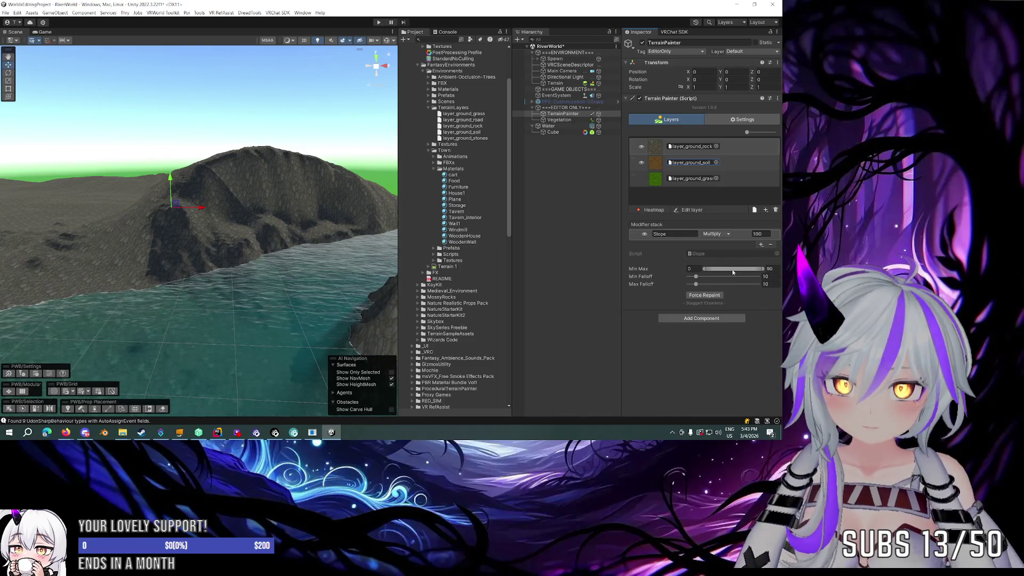
# Step: Raise the rock Slope minimum to about 10.2, with Min Falloff 4 and Max Falloff 22.8
pyautogui.moveTo(705, 269); pyautogui.dragTo(710, 268)
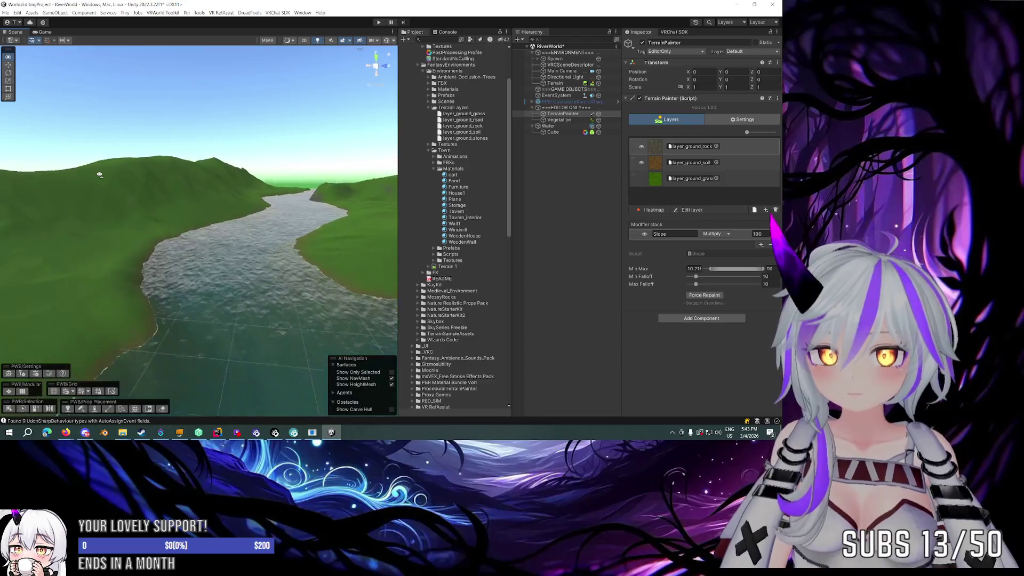
pyautogui.moveTo(150, 186)
pyautogui.mouseDown()
pyautogui.moveTo(117, 176)
pyautogui.moveTo(88, 129)
pyautogui.mouseUp()
pyautogui.moveTo(478, 209); pyautogui.dragTo(650, 246)
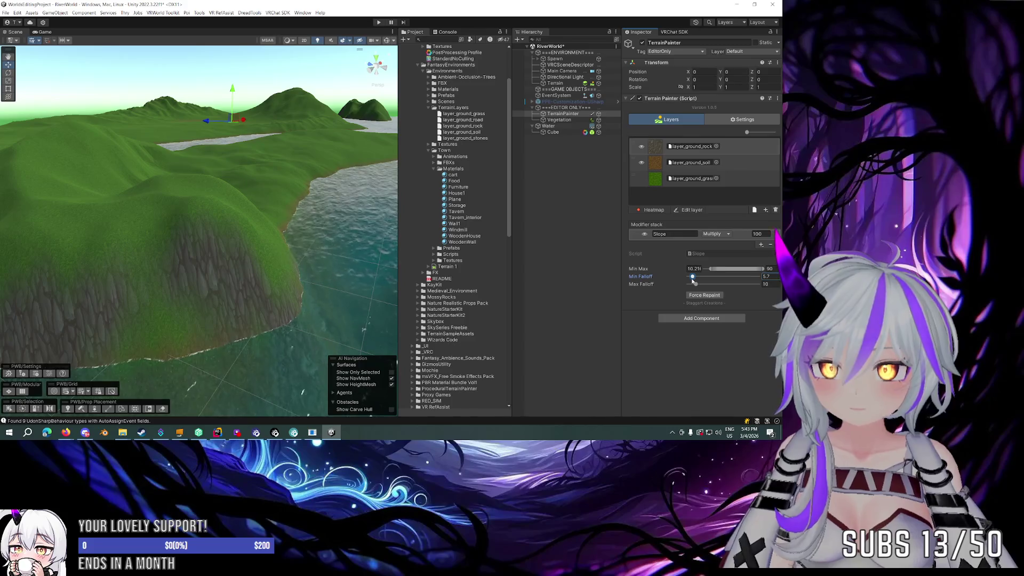
pyautogui.moveTo(704, 285)
pyautogui.mouseDown()
pyautogui.moveTo(686, 285)
pyautogui.moveTo(757, 284)
pyautogui.moveTo(705, 284)
pyautogui.mouseUp()
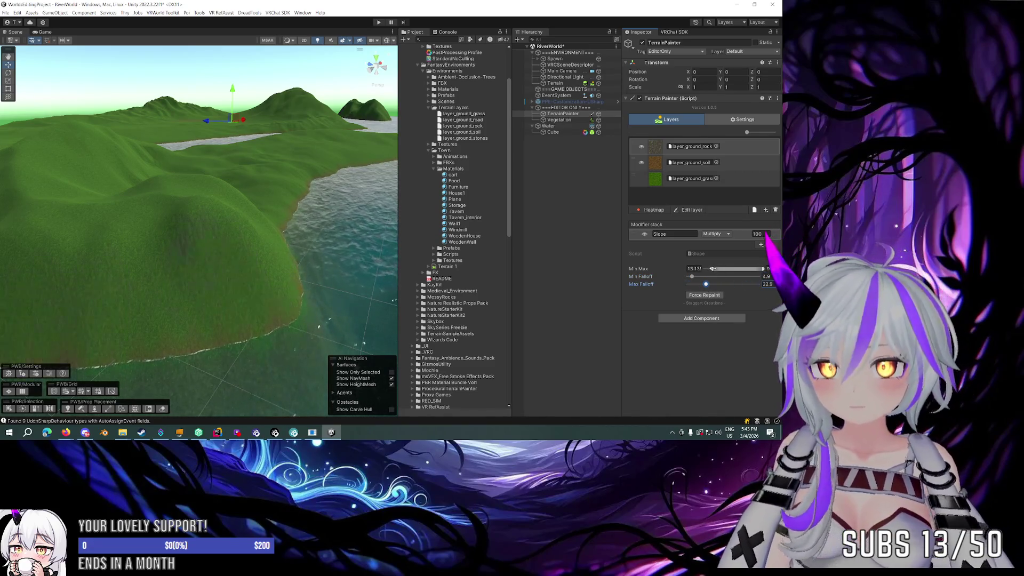
pyautogui.moveTo(213, 251)
pyautogui.mouseDown()
pyautogui.moveTo(238, 259)
pyautogui.moveTo(375, 240)
pyautogui.moveTo(155, 232)
pyautogui.moveTo(223, 212)
pyautogui.mouseUp()
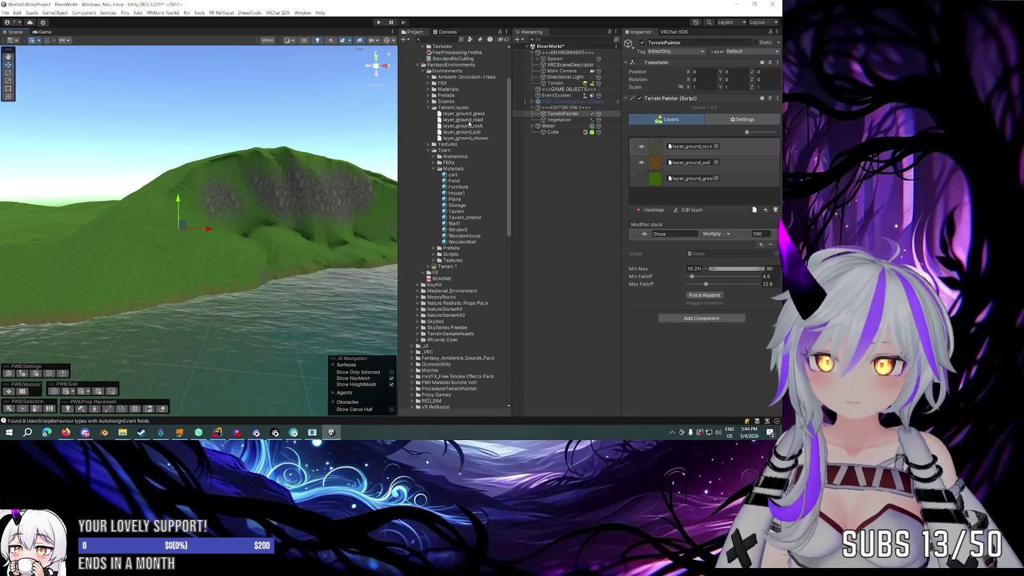
# Step: Try layer_ground_stones in the rock slot, undo the swap, and browse the forest pack's Textures folder
pyautogui.moveTo(560, 151); pyautogui.dragTo(693, 146)
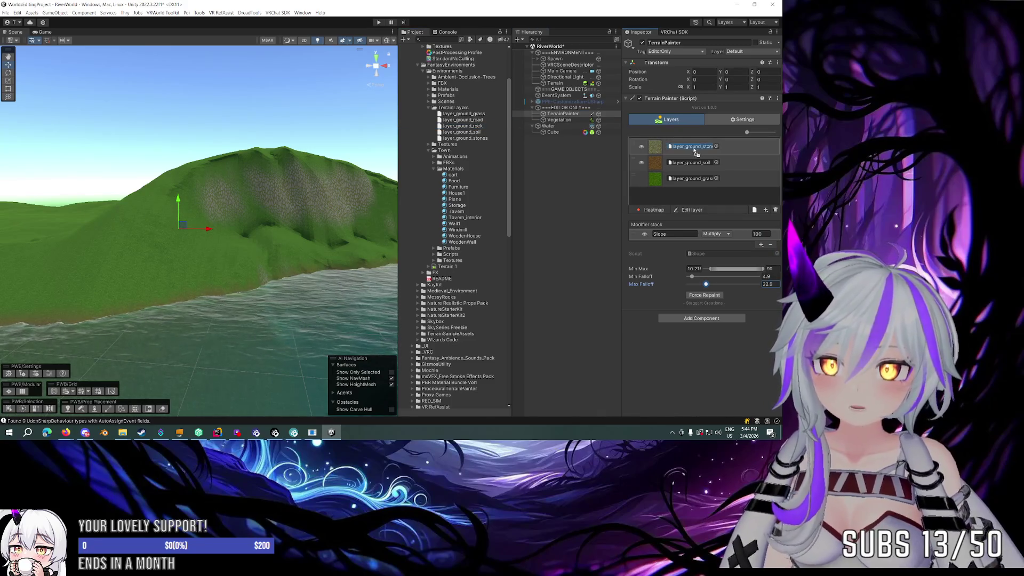
pyautogui.hotkey('ctrl', 'z')
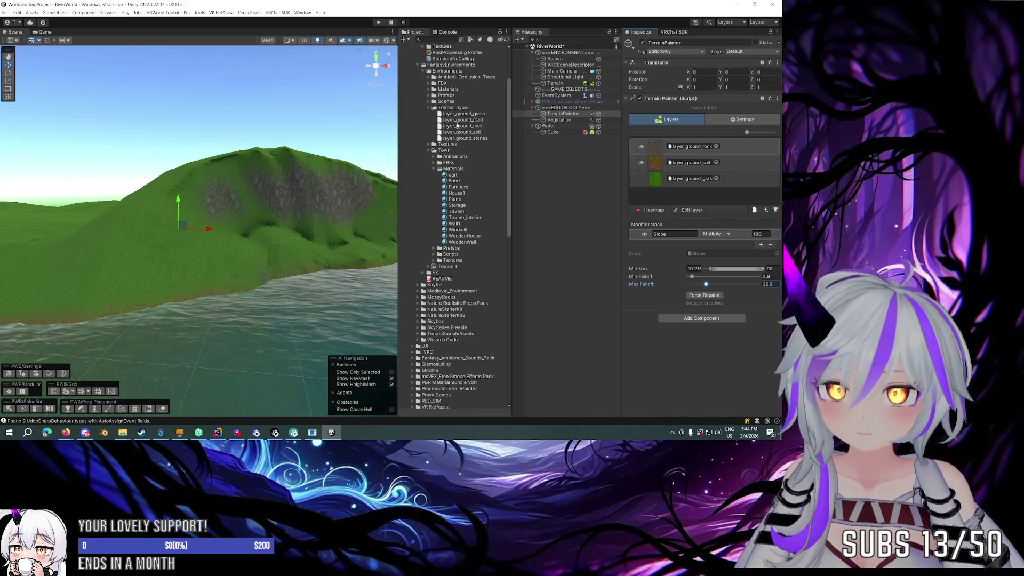
pyautogui.scroll(3, 457, 125)
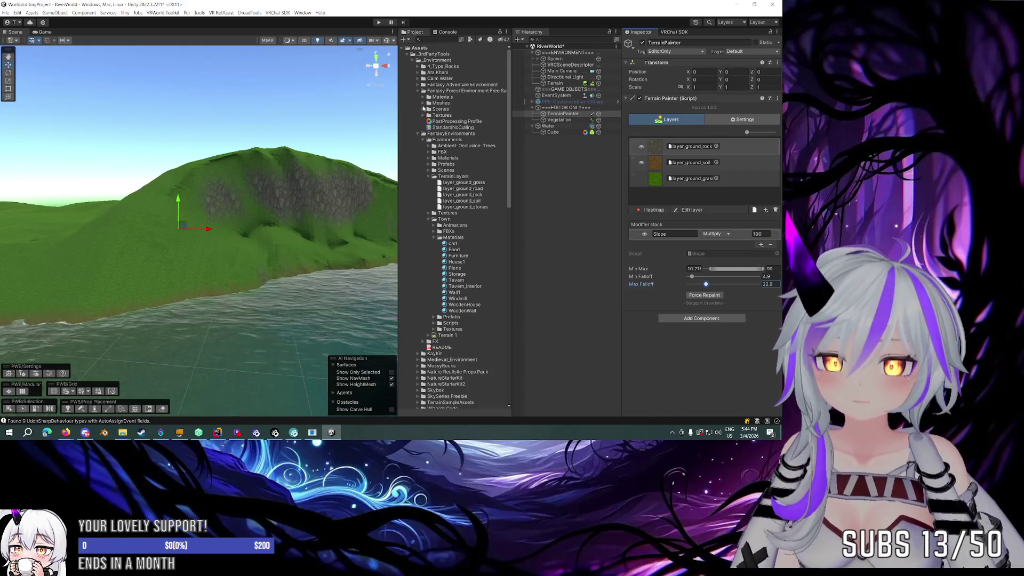
pyautogui.click(424, 116)
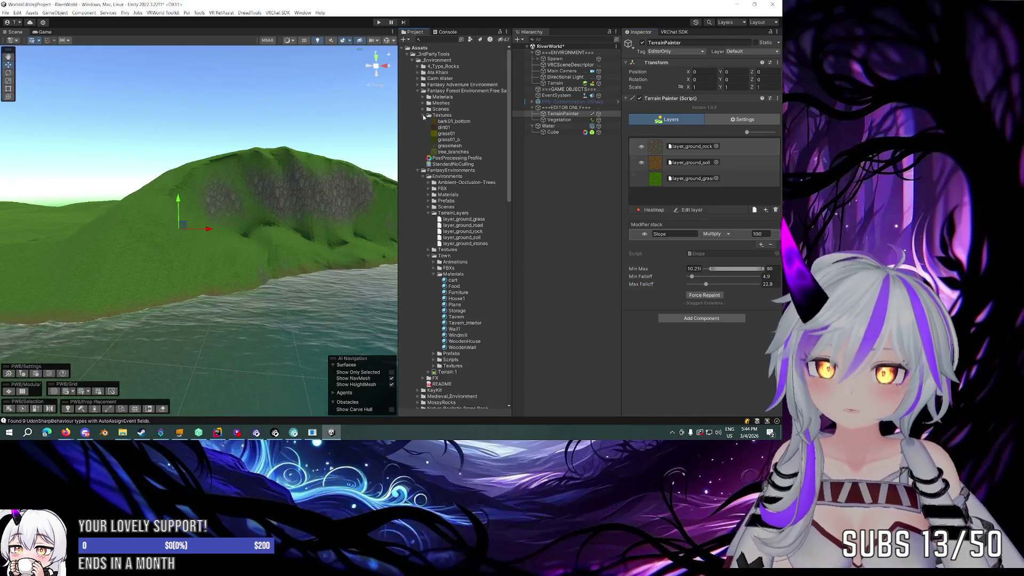
pyautogui.scroll(-6, 423, 116)
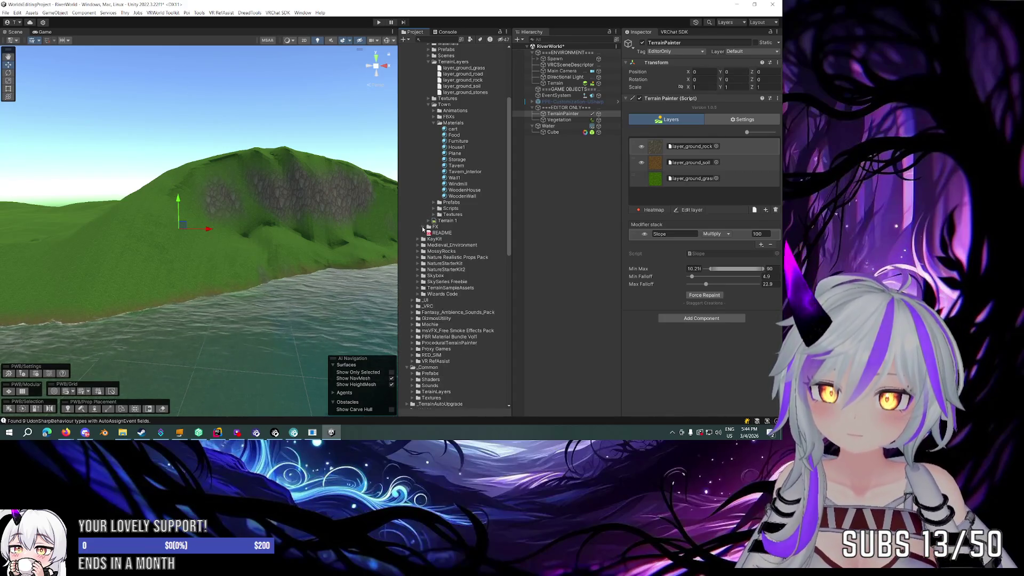
pyautogui.scroll(5, 421, 243)
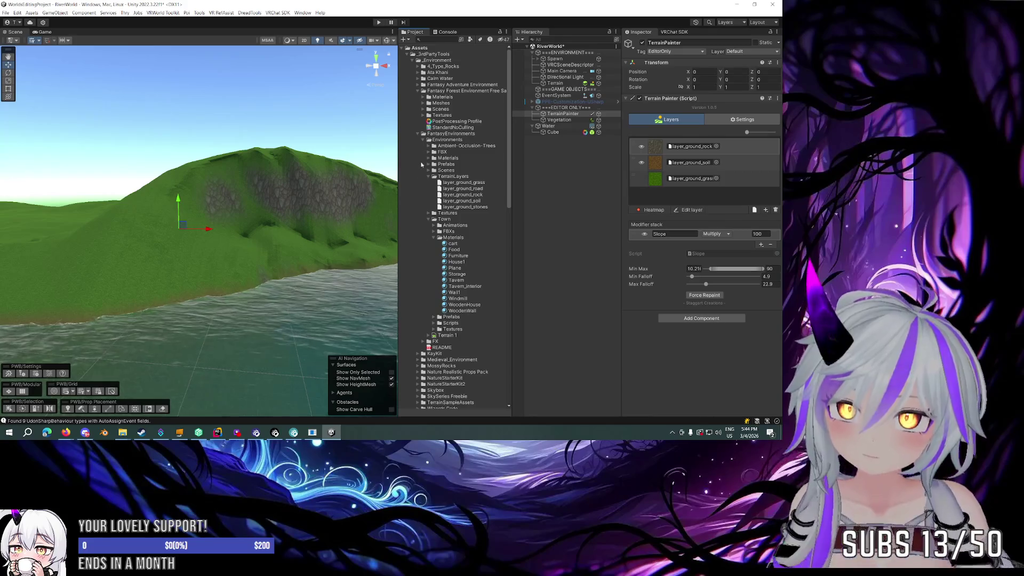
pyautogui.click(418, 84)
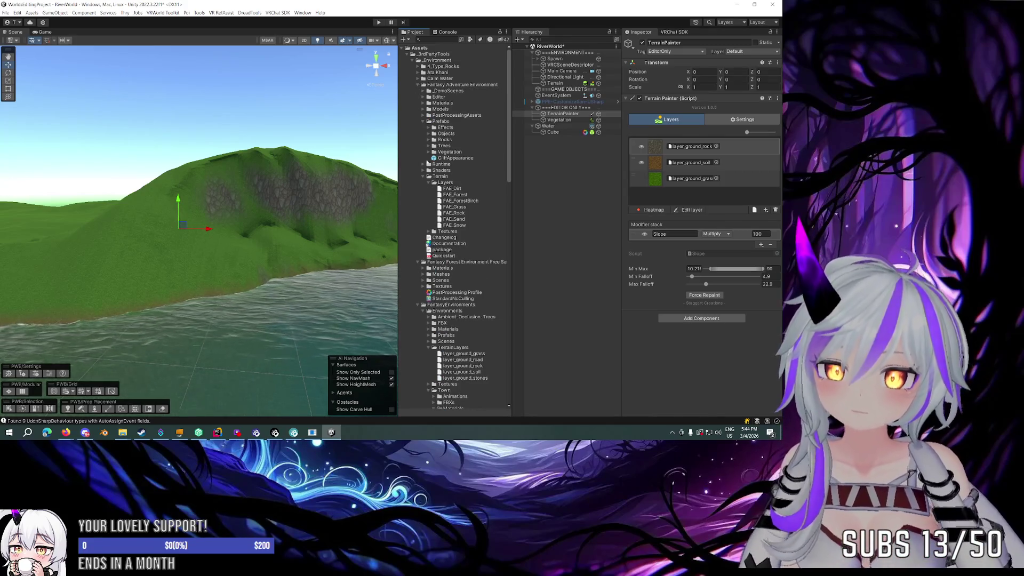
pyautogui.click(424, 121)
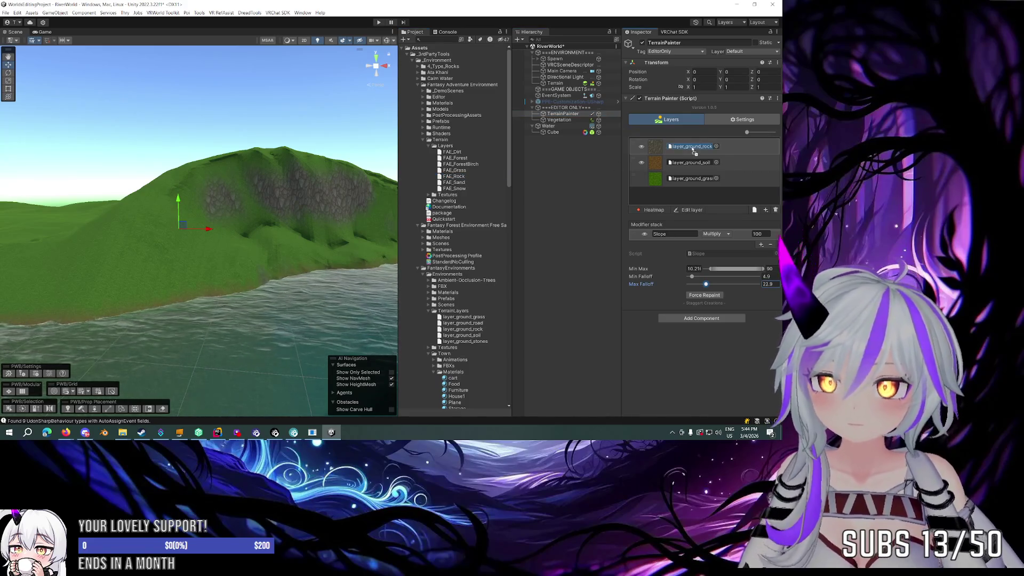
pyautogui.moveTo(694, 152); pyautogui.dragTo(694, 149)
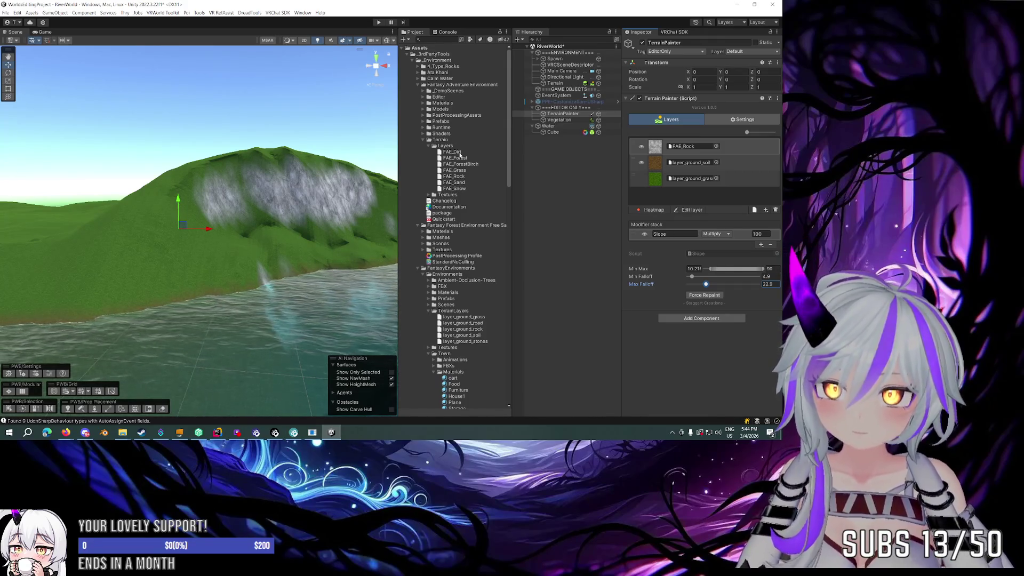
pyautogui.moveTo(697, 167); pyautogui.dragTo(697, 167)
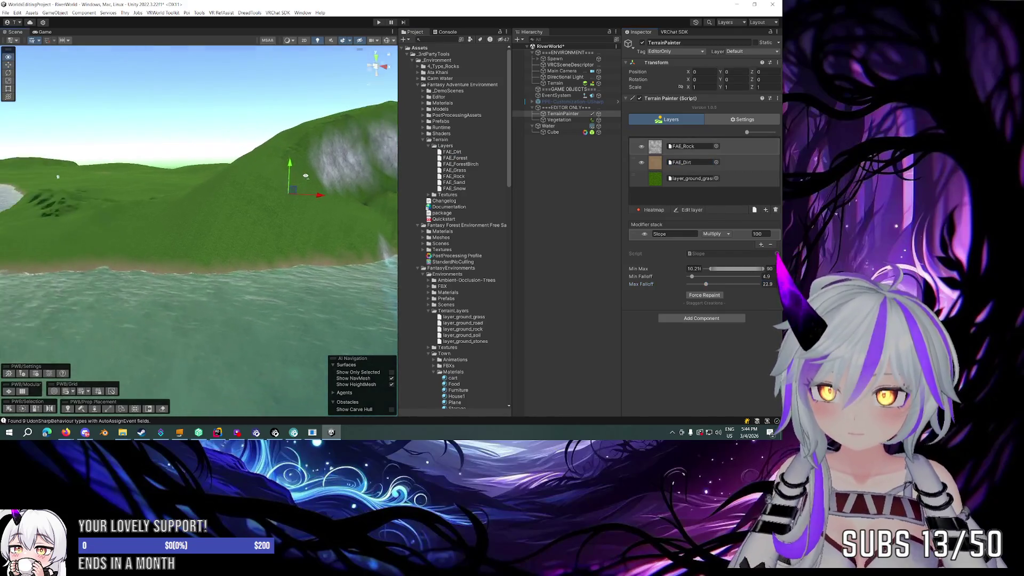
pyautogui.moveTo(208, 187)
pyautogui.mouseDown()
pyautogui.moveTo(271, 163)
pyautogui.moveTo(123, 167)
pyautogui.moveTo(179, 175)
pyautogui.mouseUp()
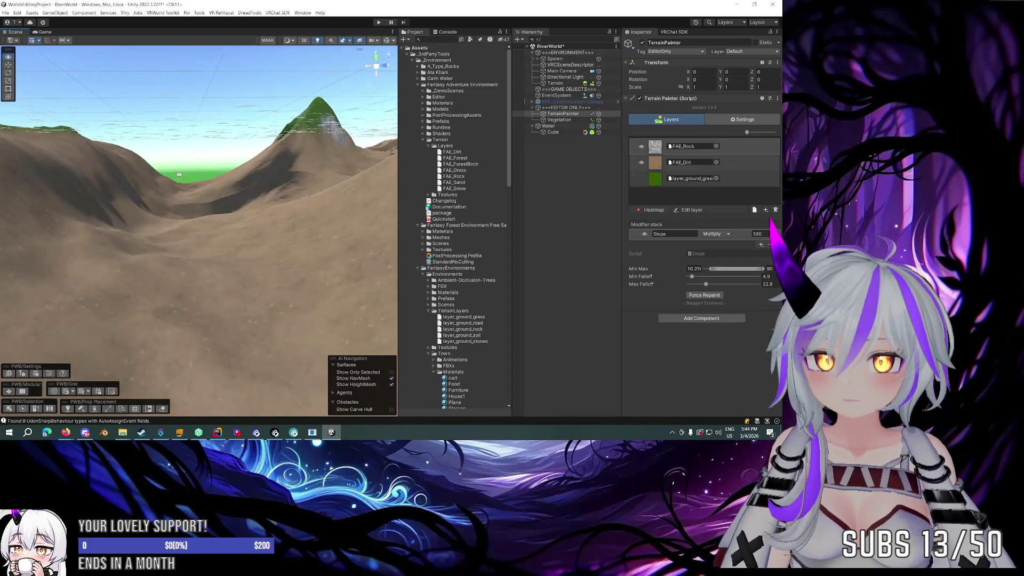
pyautogui.scroll(5, 183, 174)
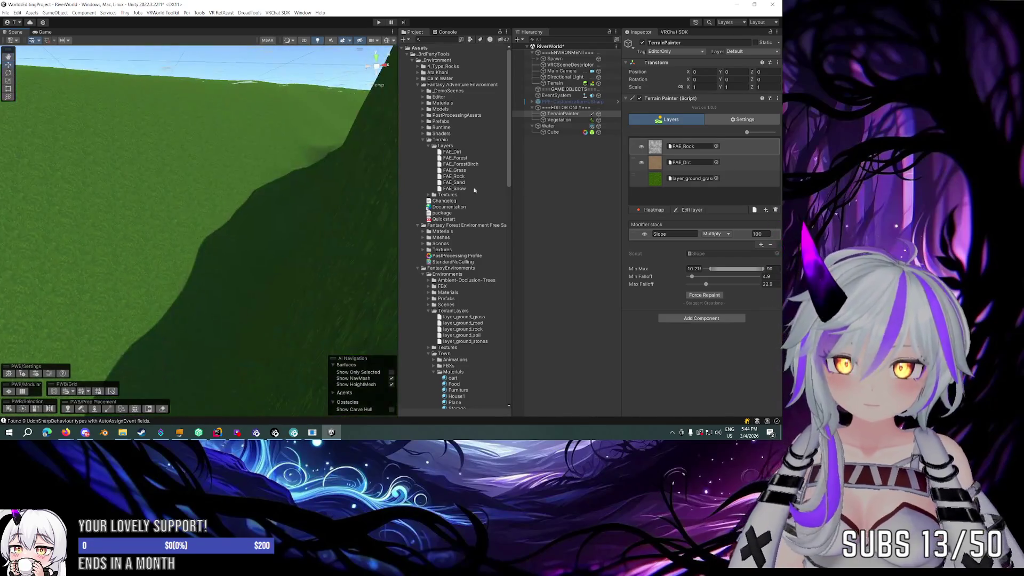
pyautogui.scroll(-5, 478, 165)
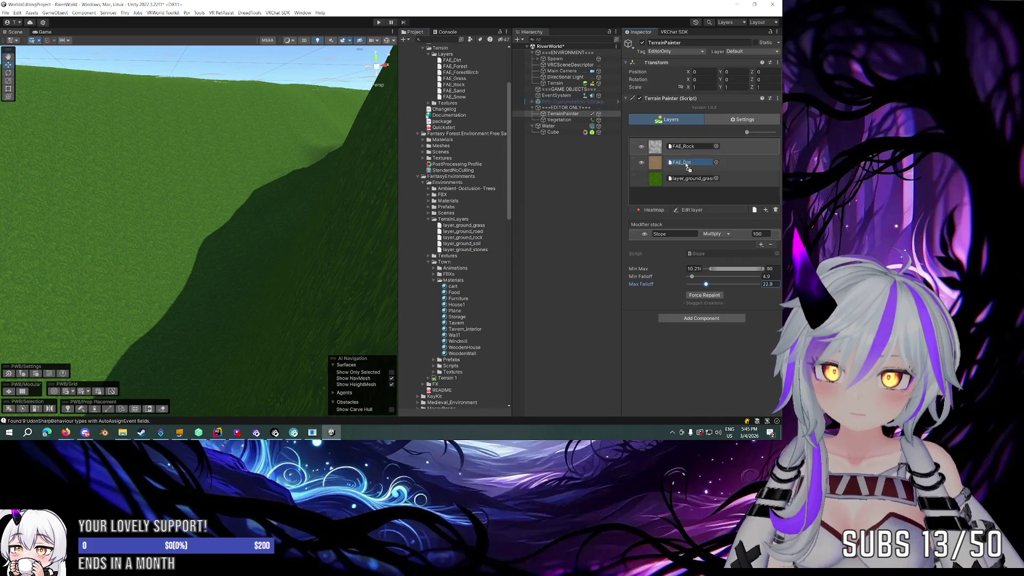
pyautogui.moveTo(688, 168); pyautogui.dragTo(688, 168)
pyautogui.scroll(1, 464, 127)
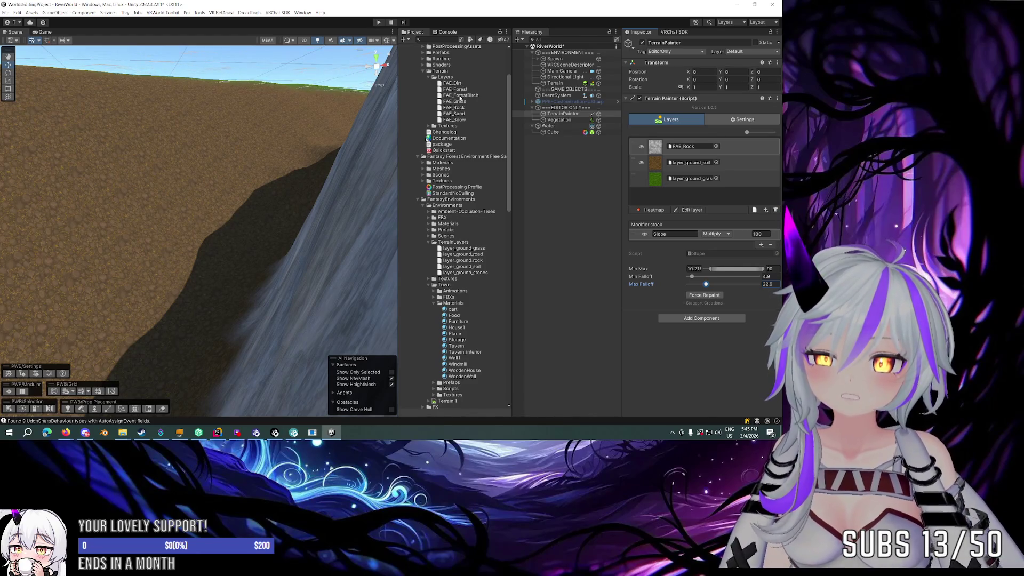
pyautogui.scroll(2, 460, 98)
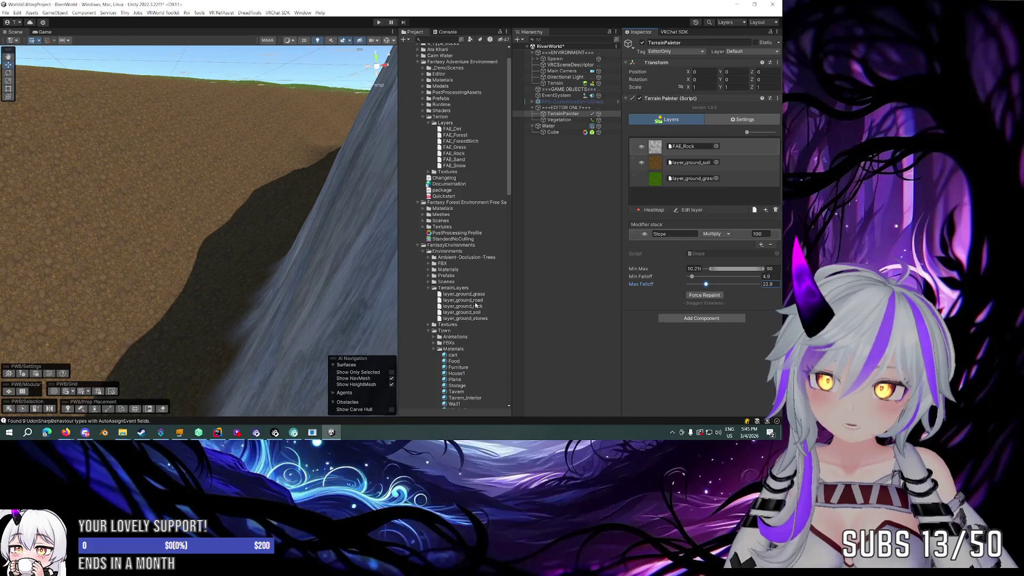
pyautogui.moveTo(472, 309)
pyautogui.mouseDown()
pyautogui.moveTo(705, 132)
pyautogui.moveTo(697, 153)
pyautogui.mouseUp()
pyautogui.moveTo(228, 137)
pyautogui.mouseDown()
pyautogui.moveTo(380, 145)
pyautogui.moveTo(274, 134)
pyautogui.moveTo(319, 146)
pyautogui.moveTo(50, 160)
pyautogui.moveTo(167, 147)
pyautogui.moveTo(227, 158)
pyautogui.moveTo(219, 168)
pyautogui.mouseUp()
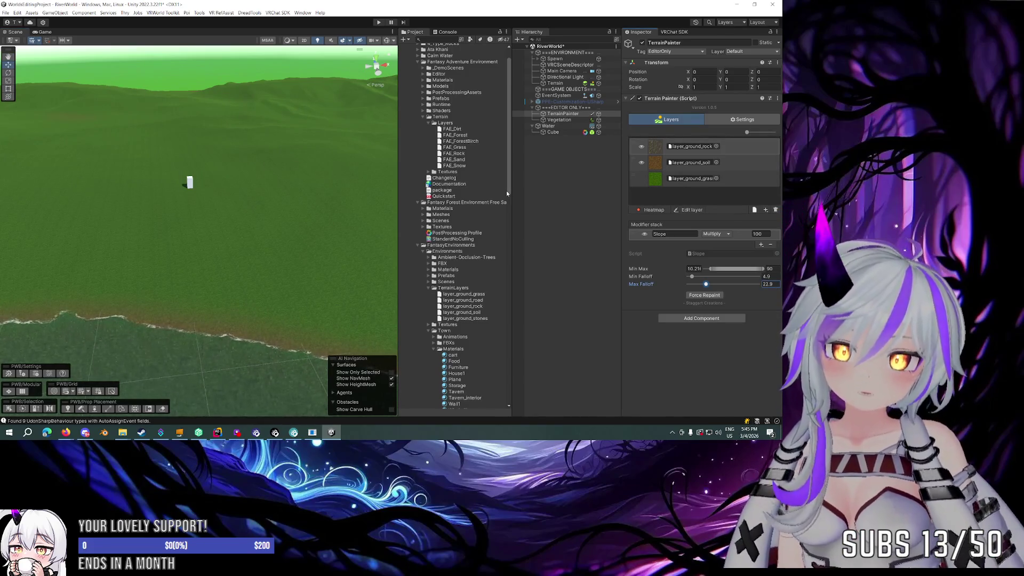
pyautogui.moveTo(277, 176)
pyautogui.mouseDown()
pyautogui.moveTo(292, 178)
pyautogui.moveTo(208, 169)
pyautogui.moveTo(226, 178)
pyautogui.mouseUp()
pyautogui.moveTo(337, 173); pyautogui.dragTo(409, 178)
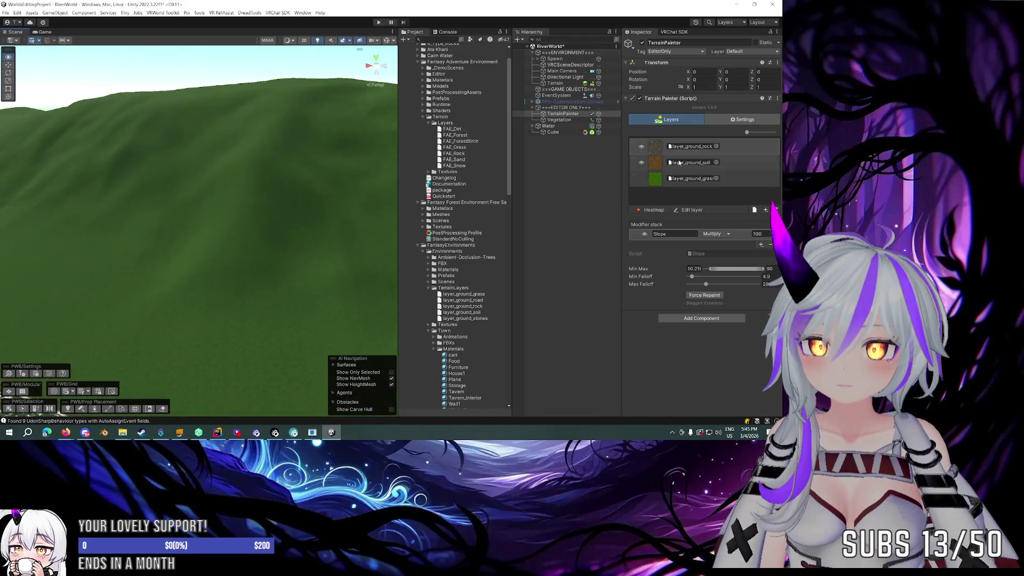
pyautogui.moveTo(342, 160)
pyautogui.mouseDown()
pyautogui.moveTo(378, 157)
pyautogui.moveTo(419, 191)
pyautogui.mouseUp()
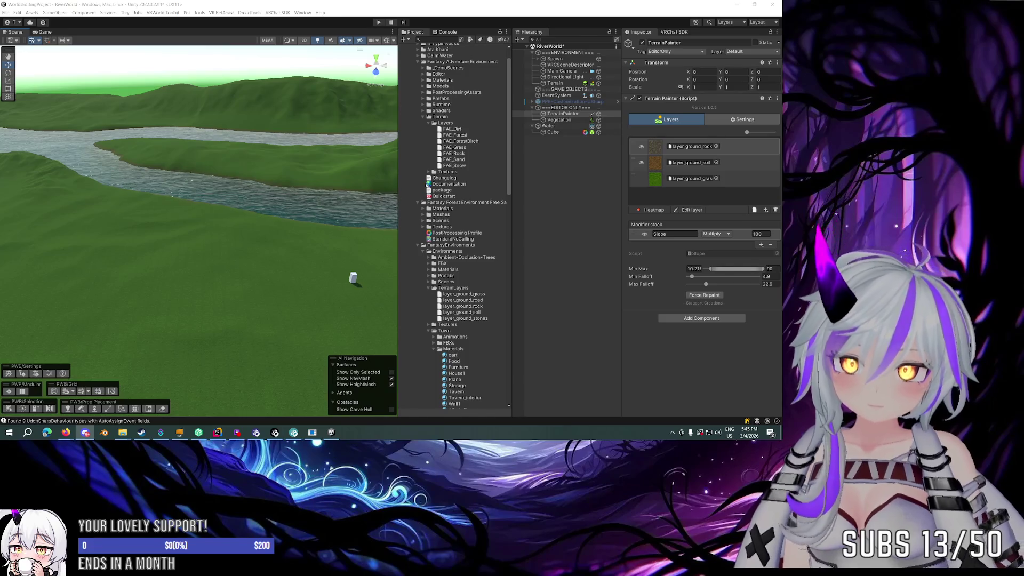
pyautogui.moveTo(295, 174)
pyautogui.mouseDown()
pyautogui.moveTo(283, 128)
pyautogui.moveTo(217, 121)
pyautogui.moveTo(266, 120)
pyautogui.mouseUp()
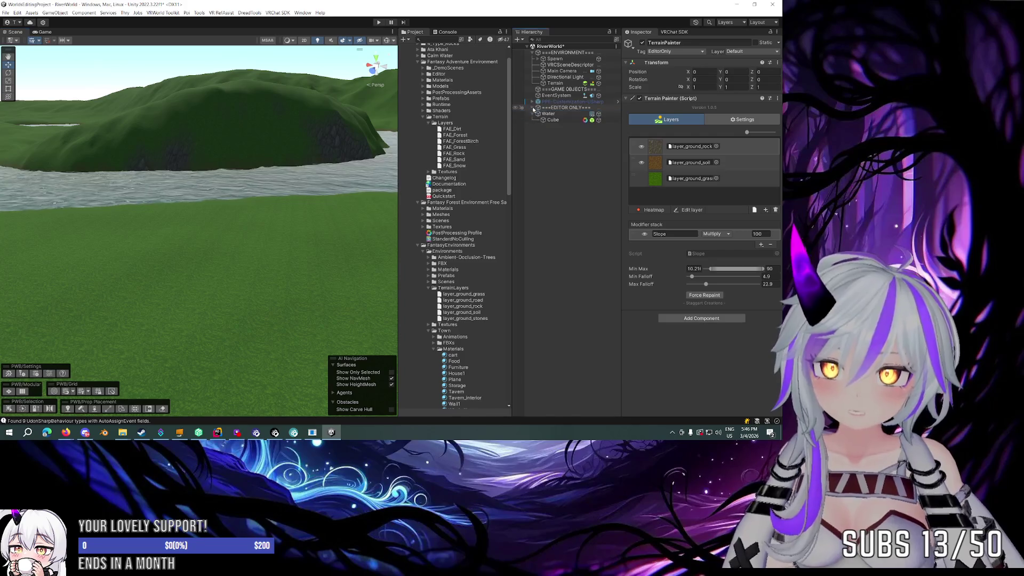
pyautogui.moveTo(331, 160)
pyautogui.mouseDown()
pyautogui.moveTo(328, 140)
pyautogui.moveTo(270, 141)
pyautogui.moveTo(608, 160)
pyautogui.moveTo(577, 162)
pyautogui.mouseUp()
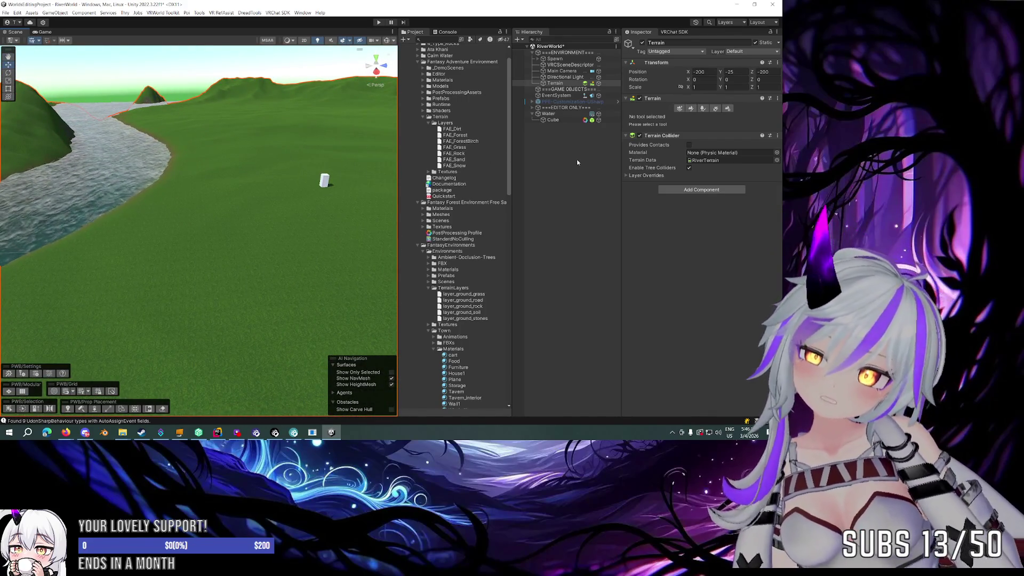
pyautogui.moveTo(302, 189)
pyautogui.mouseDown()
pyautogui.moveTo(163, 164)
pyautogui.moveTo(192, 206)
pyautogui.moveTo(147, 198)
pyautogui.moveTo(300, 169)
pyautogui.moveTo(339, 210)
pyautogui.moveTo(214, 197)
pyautogui.mouseUp()
pyautogui.moveTo(150, 112)
pyautogui.mouseDown()
pyautogui.moveTo(91, 206)
pyautogui.moveTo(457, 114)
pyautogui.mouseUp()
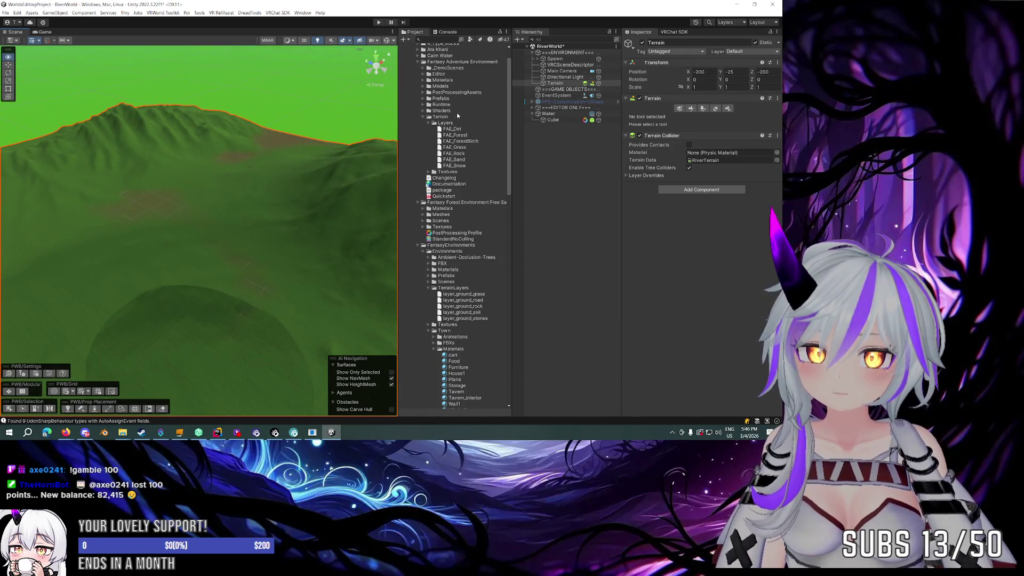
pyautogui.moveTo(226, 131); pyautogui.dragTo(175, 129)
pyautogui.moveTo(312, 147)
pyautogui.mouseDown()
pyautogui.moveTo(355, 137)
pyautogui.moveTo(419, 149)
pyautogui.moveTo(280, 144)
pyautogui.mouseUp()
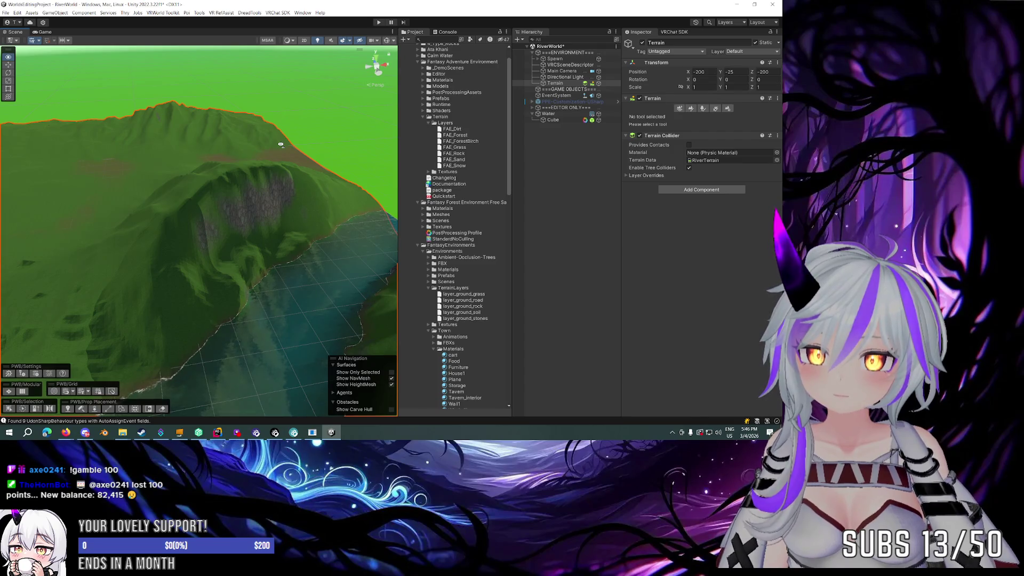
pyautogui.moveTo(280, 144); pyautogui.dragTo(235, 171)
pyautogui.press('Down')
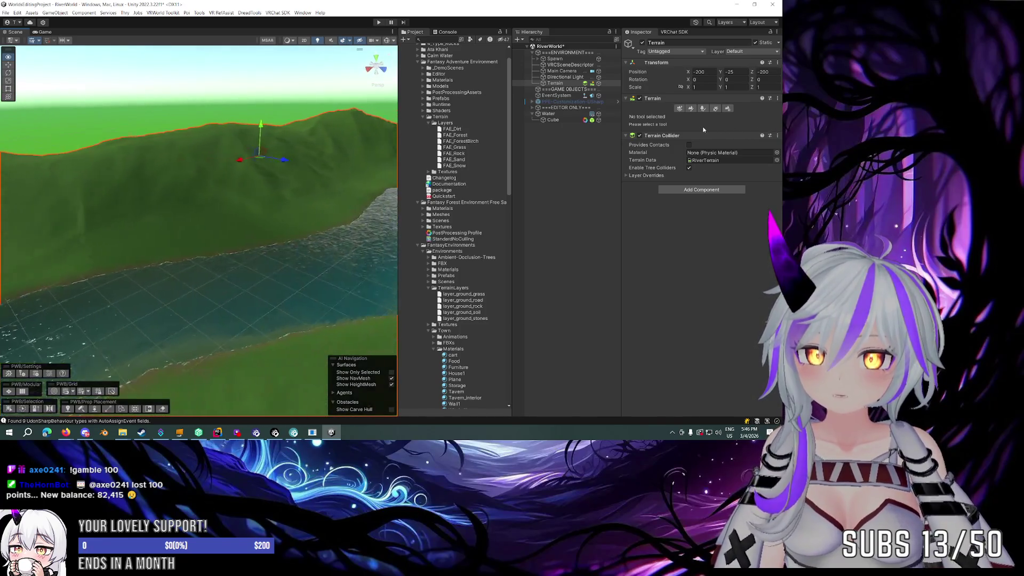
pyautogui.press('Down')
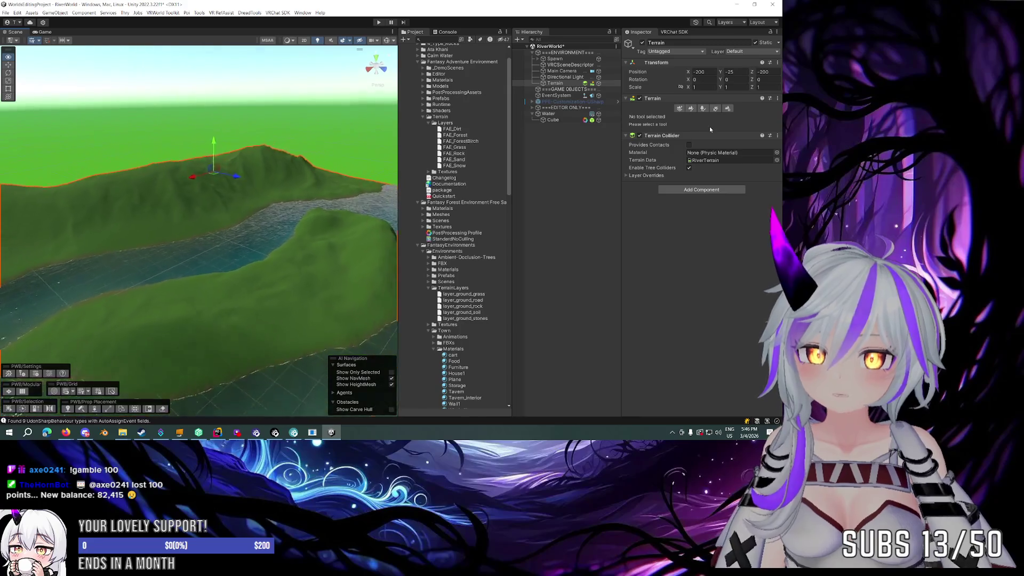
pyautogui.press('Up')
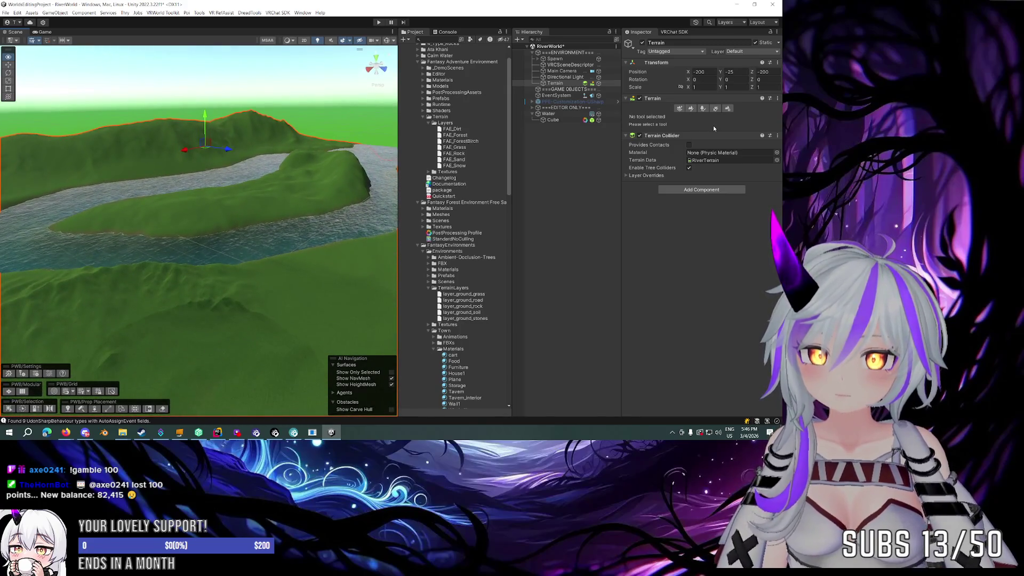
pyautogui.press('Up')
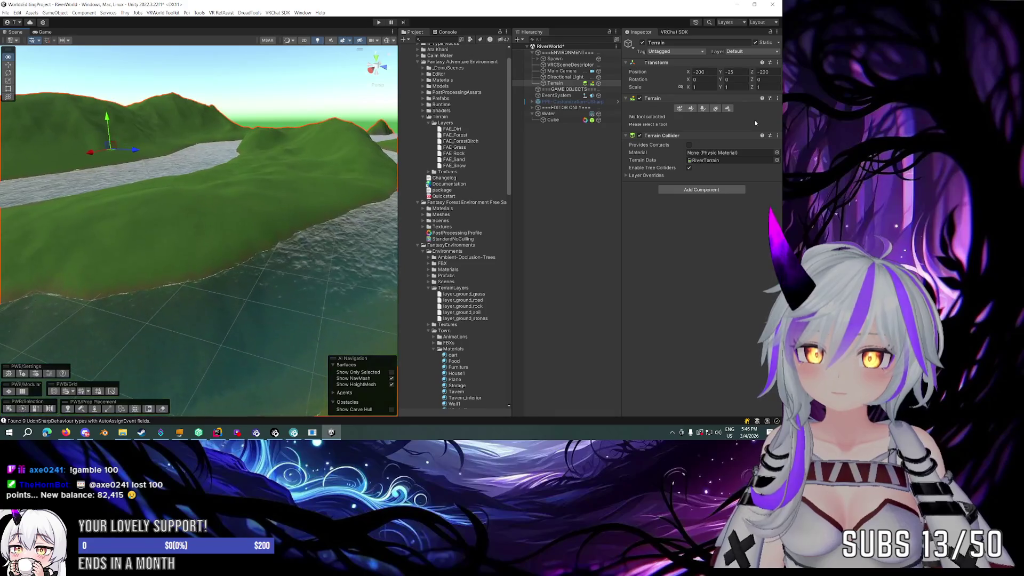
pyautogui.press('Up')
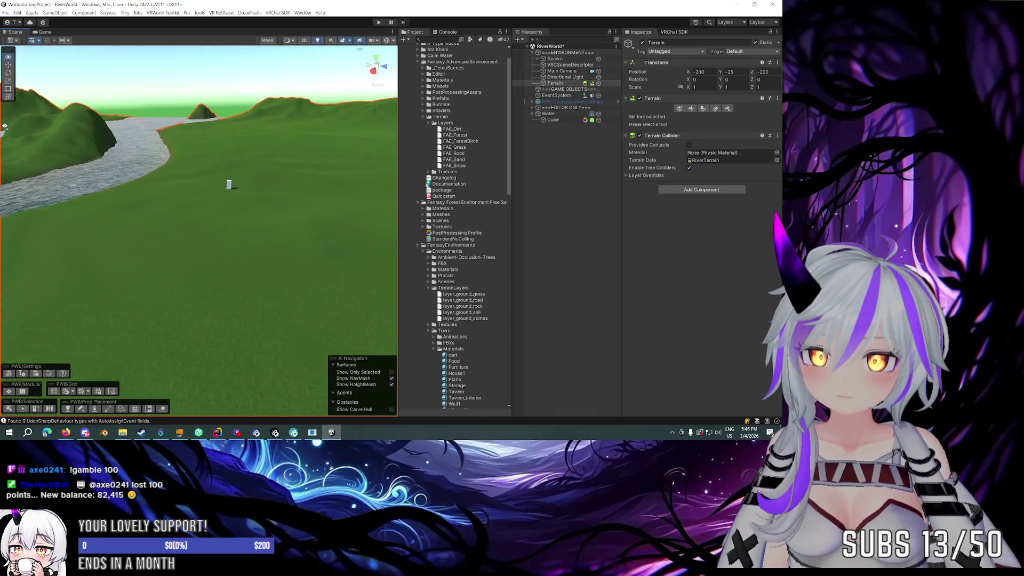
pyautogui.moveTo(4, 126); pyautogui.dragTo(25, 152)
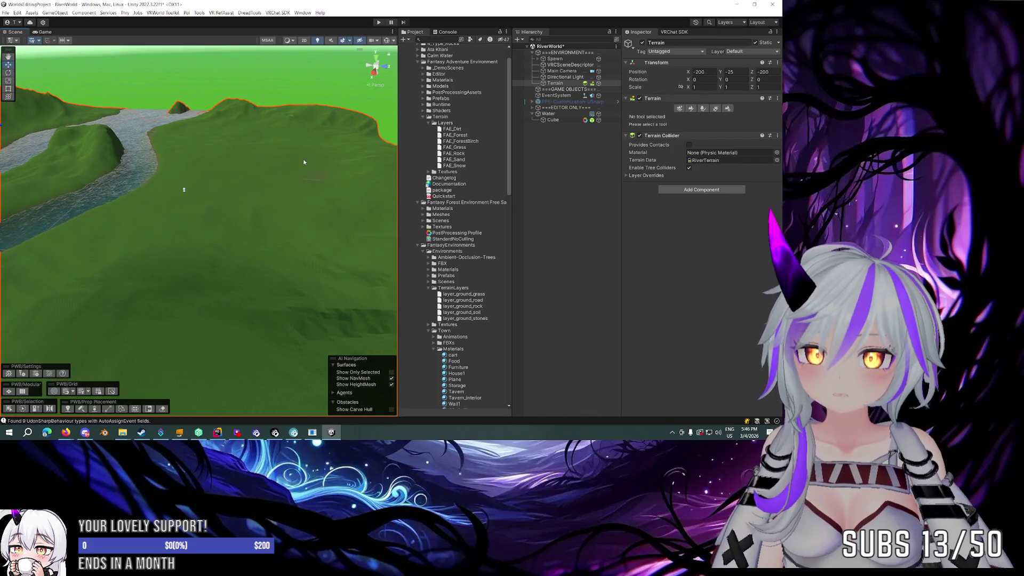
pyautogui.moveTo(245, 196)
pyautogui.mouseDown()
pyautogui.moveTo(153, 184)
pyautogui.moveTo(183, 174)
pyautogui.moveTo(227, 186)
pyautogui.mouseUp()
pyautogui.scroll(5, 171, 183)
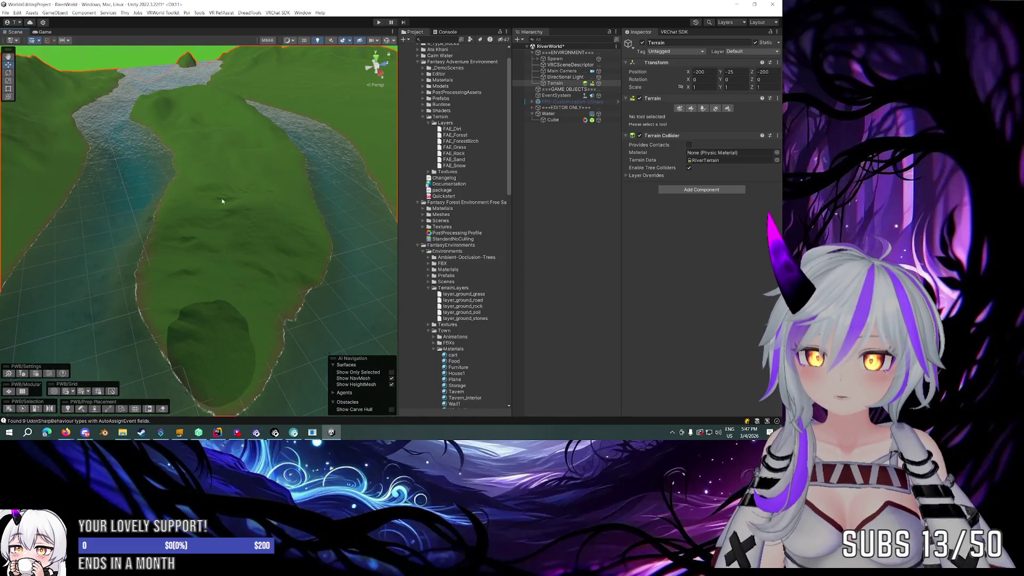
pyautogui.moveTo(280, 265)
pyautogui.mouseDown()
pyautogui.moveTo(194, 260)
pyautogui.moveTo(238, 245)
pyautogui.moveTo(258, 251)
pyautogui.mouseUp()
pyautogui.scroll(4, 257, 250)
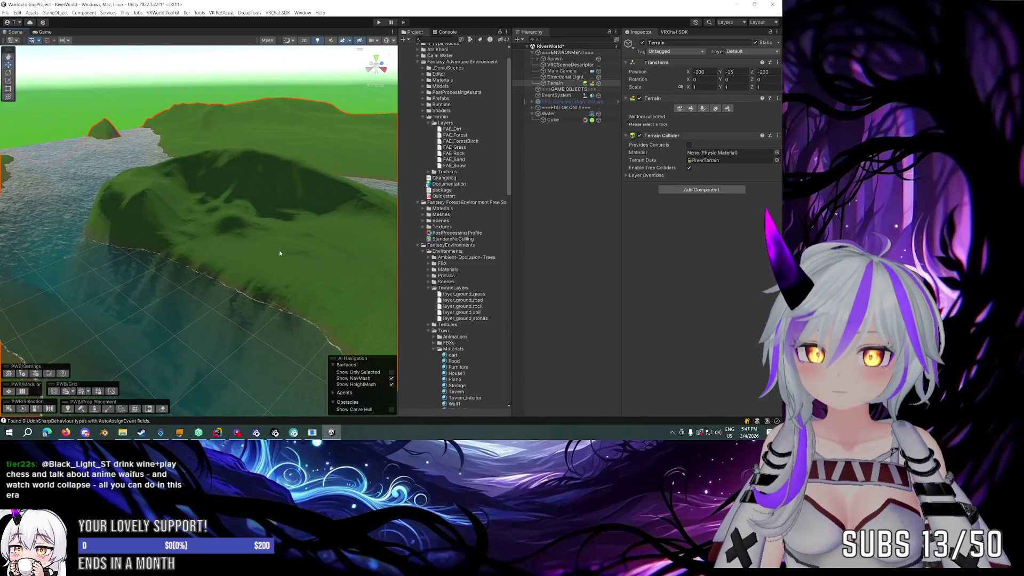
pyautogui.moveTo(269, 211)
pyautogui.mouseDown()
pyautogui.moveTo(277, 247)
pyautogui.moveTo(231, 247)
pyautogui.moveTo(233, 209)
pyautogui.moveTo(208, 224)
pyautogui.mouseUp()
pyautogui.press('Up')
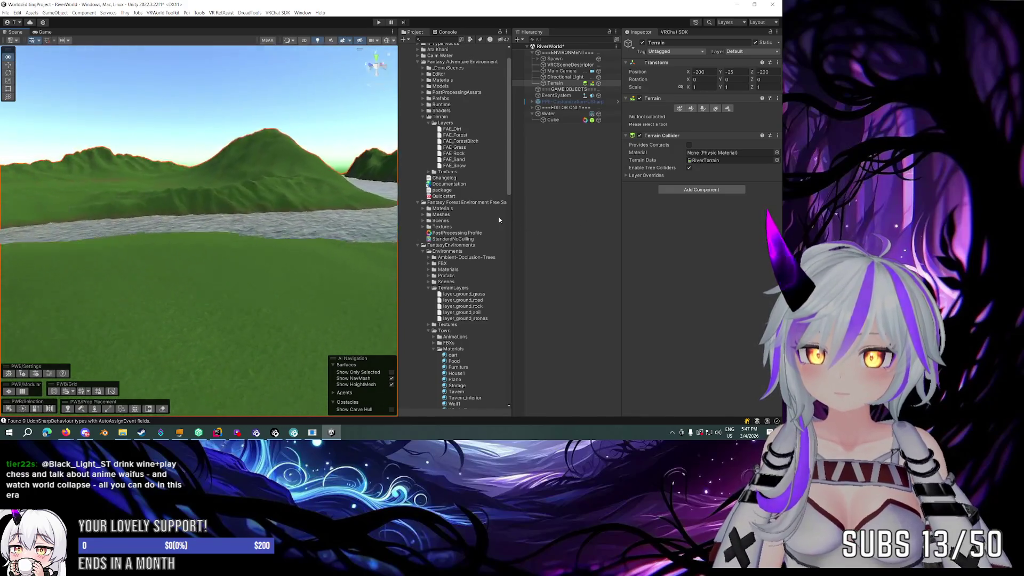
pyautogui.moveTo(250, 222)
pyautogui.mouseDown()
pyautogui.moveTo(189, 223)
pyautogui.moveTo(136, 247)
pyautogui.moveTo(23, 240)
pyautogui.moveTo(210, 222)
pyautogui.moveTo(355, 228)
pyautogui.moveTo(510, 200)
pyautogui.moveTo(170, 201)
pyautogui.moveTo(206, 214)
pyautogui.moveTo(155, 210)
pyautogui.moveTo(239, 220)
pyautogui.mouseUp()
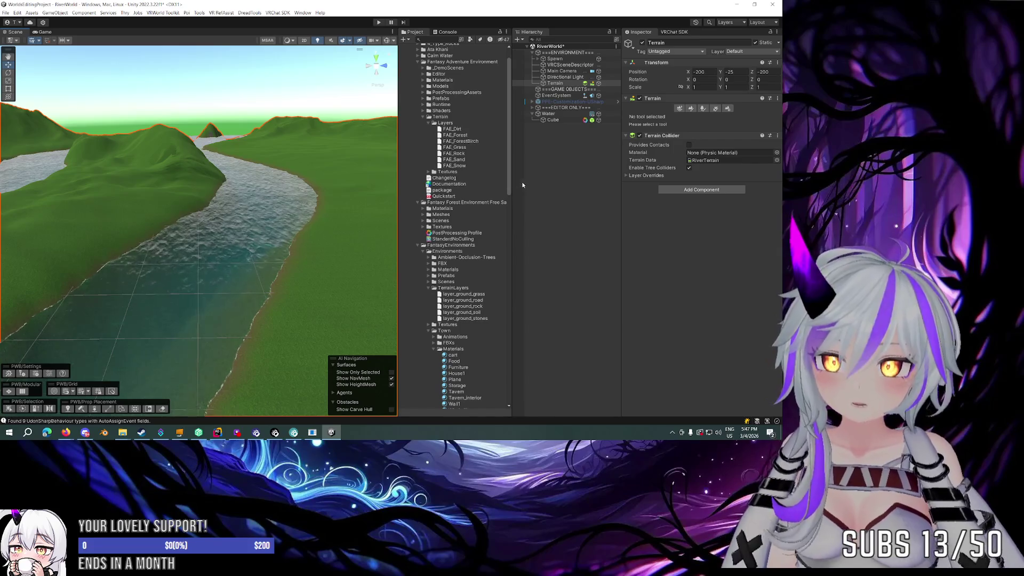
pyautogui.click(553, 119)
# Step: Via Add effect > Unity, add Chromatic Aberration and Color Grading overrides to the Cube's volume
pyautogui.click(696, 264)
pyautogui.moveTo(715, 271)
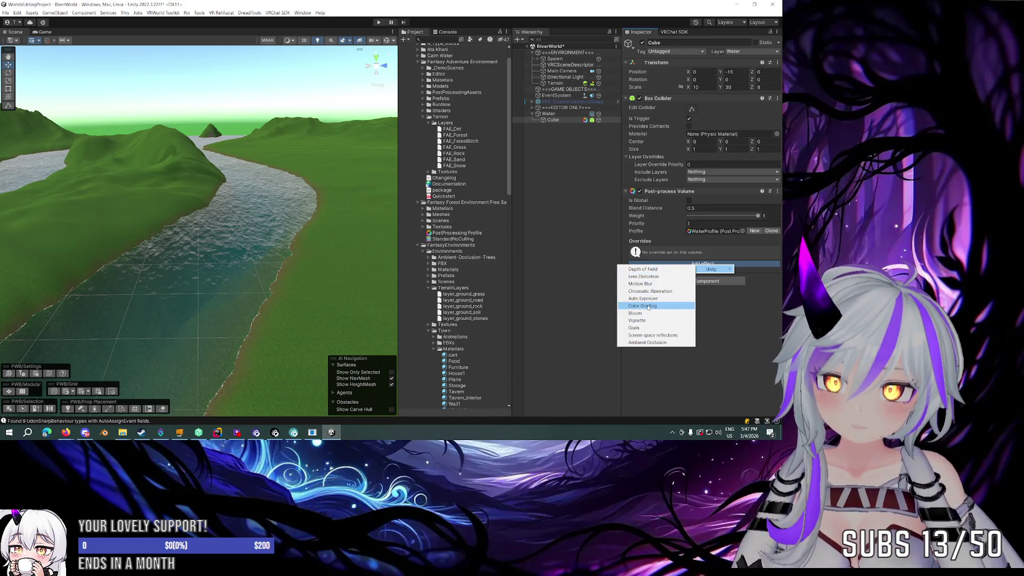
pyautogui.click(649, 291)
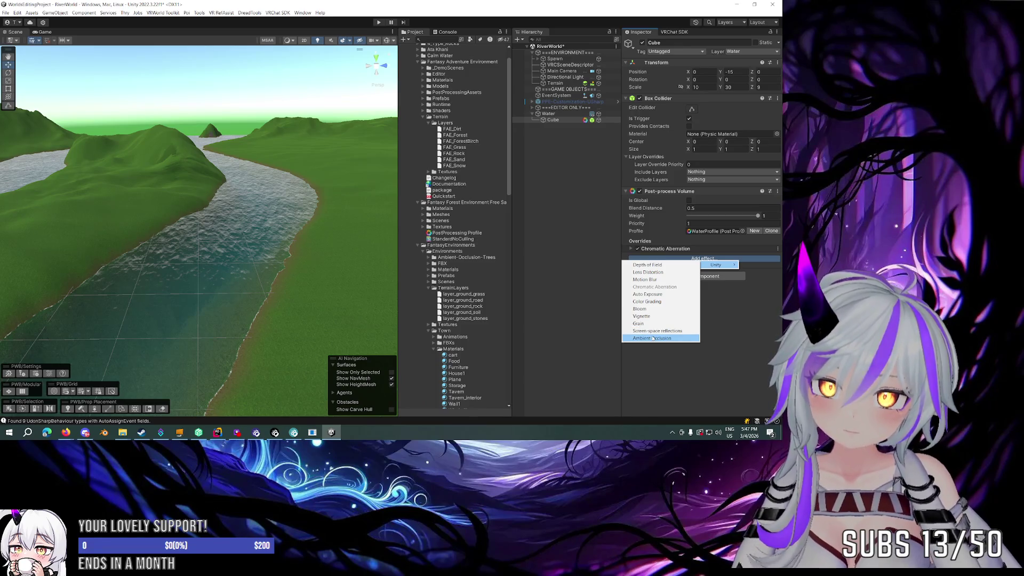
pyautogui.click(651, 301)
# Step: Select the Main Camera in the Hierarchy
pyautogui.moveTo(224, 240); pyautogui.dragTo(245, 235)
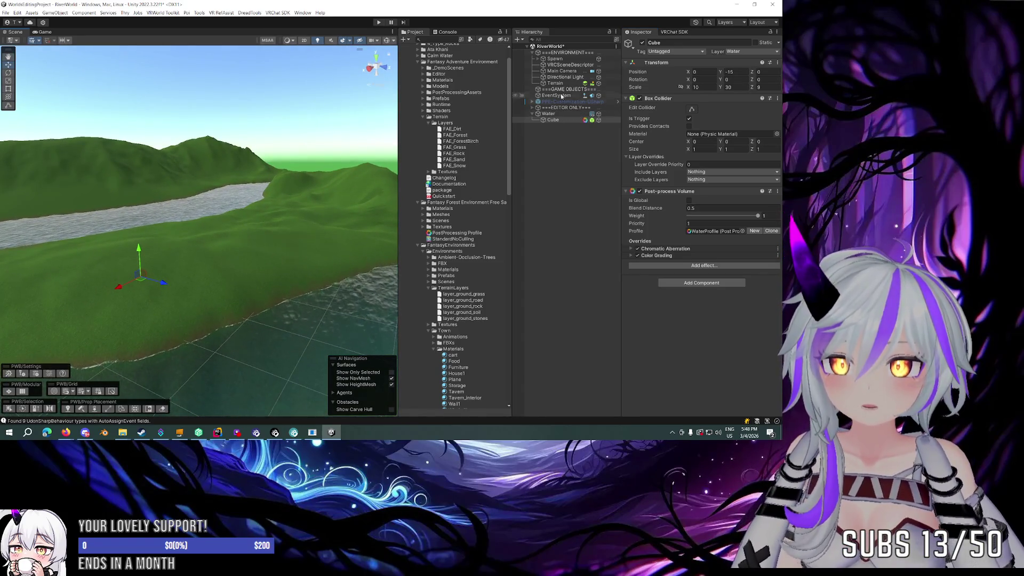
pyautogui.click(561, 71)
pyautogui.moveTo(192, 201); pyautogui.dragTo(392, 228)
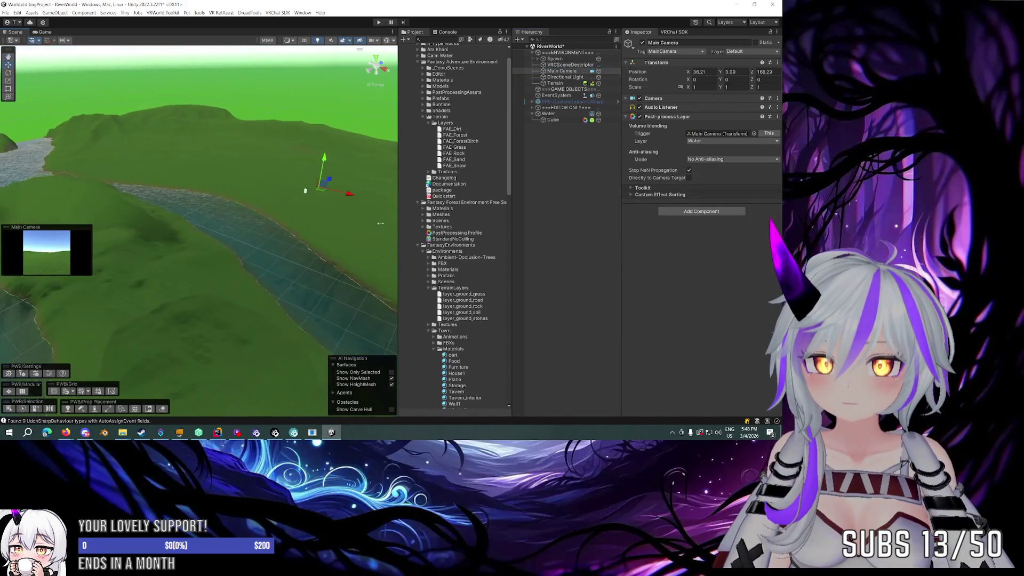
# Step: Drag the Main Camera down into the river, then tick Is Global on the Cube's Post-process Volume
pyautogui.moveTo(320, 189)
pyautogui.mouseDown()
pyautogui.moveTo(253, 255)
pyautogui.moveTo(220, 233)
pyautogui.mouseUp()
pyautogui.click(553, 120)
pyautogui.moveTo(266, 181); pyautogui.dragTo(257, 162)
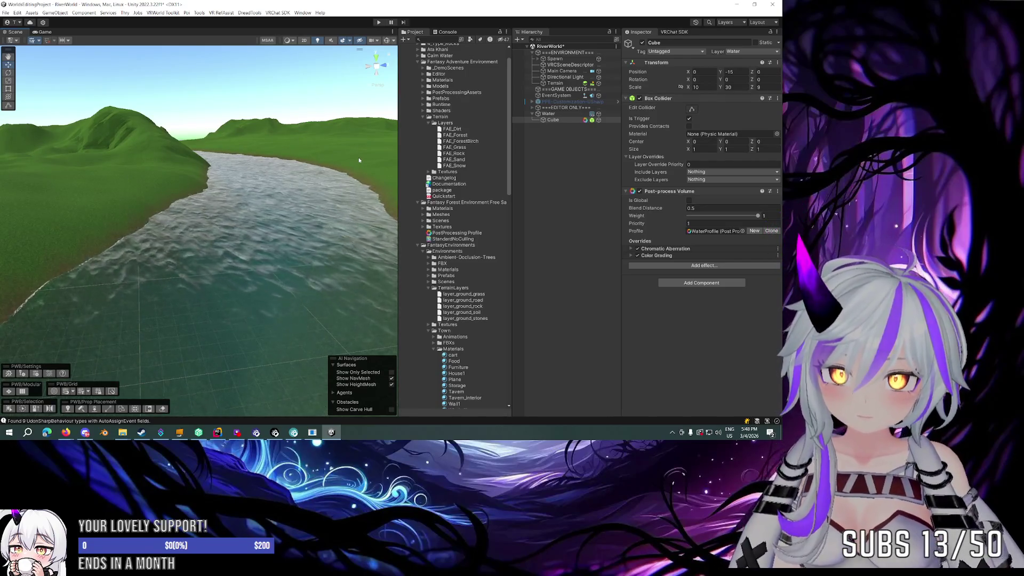
pyautogui.click(689, 201)
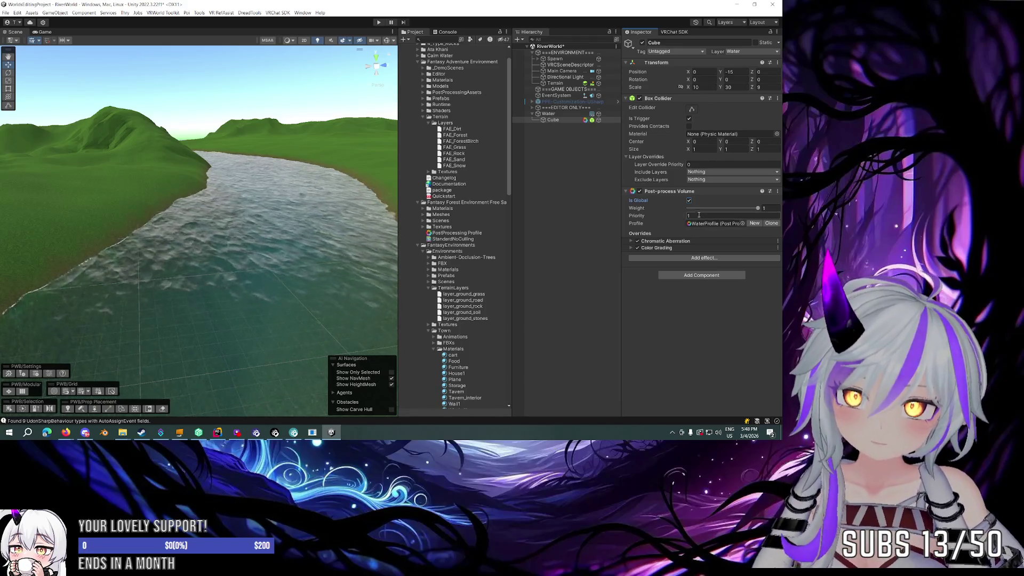
# Step: Expand Chromatic Aberration and enable its Intensity override at 0.5
pyautogui.click(707, 224)
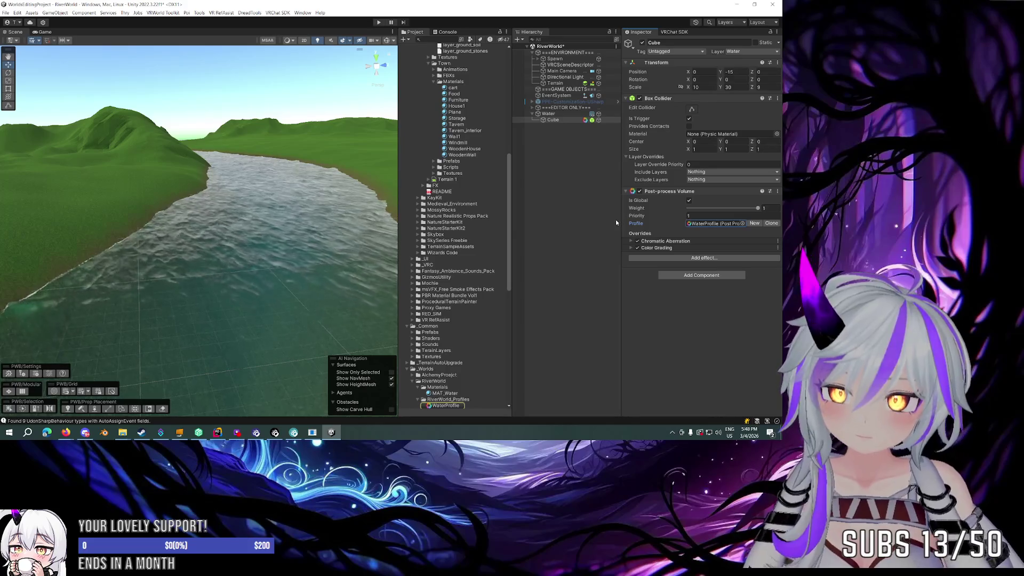
pyautogui.click(676, 248)
pyautogui.click(630, 248)
pyautogui.click(630, 241)
pyautogui.click(632, 264)
pyautogui.moveTo(696, 263)
pyautogui.mouseDown()
pyautogui.moveTo(734, 266)
pyautogui.moveTo(724, 265)
pyautogui.mouseUp()
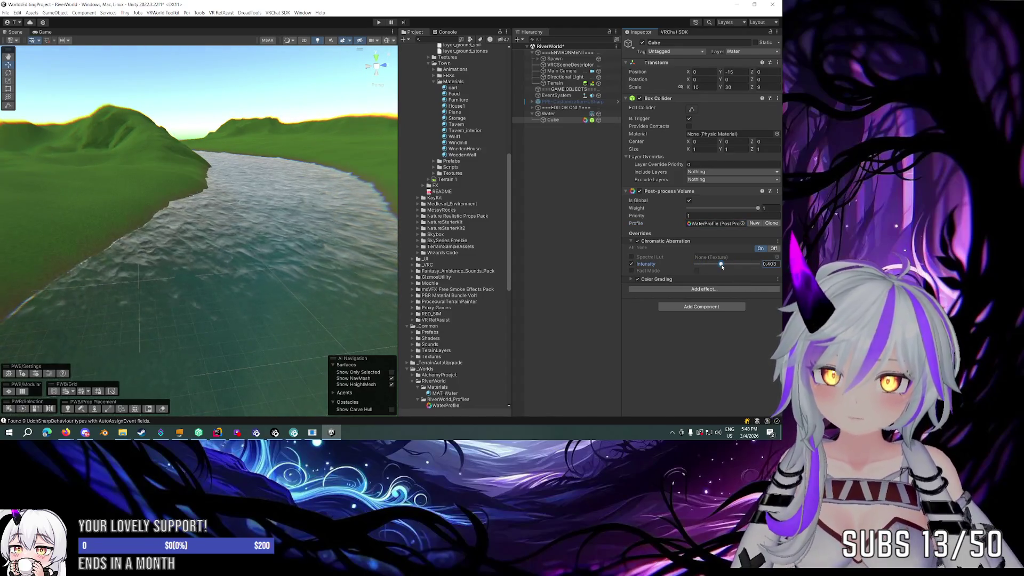
pyautogui.click(772, 264)
pyautogui.write('0.5')
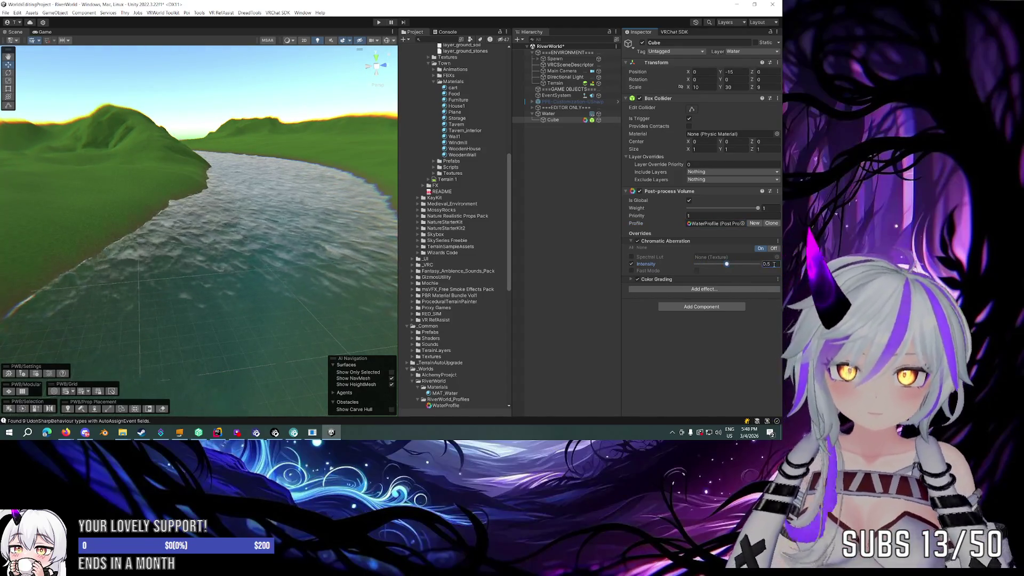
# Step: Untick Is Global to make the volume local again, and recheck the Intensity value
pyautogui.click(689, 200)
pyautogui.moveTo(373, 197)
pyautogui.mouseDown()
pyautogui.moveTo(329, 182)
pyautogui.moveTo(331, 161)
pyautogui.mouseUp()
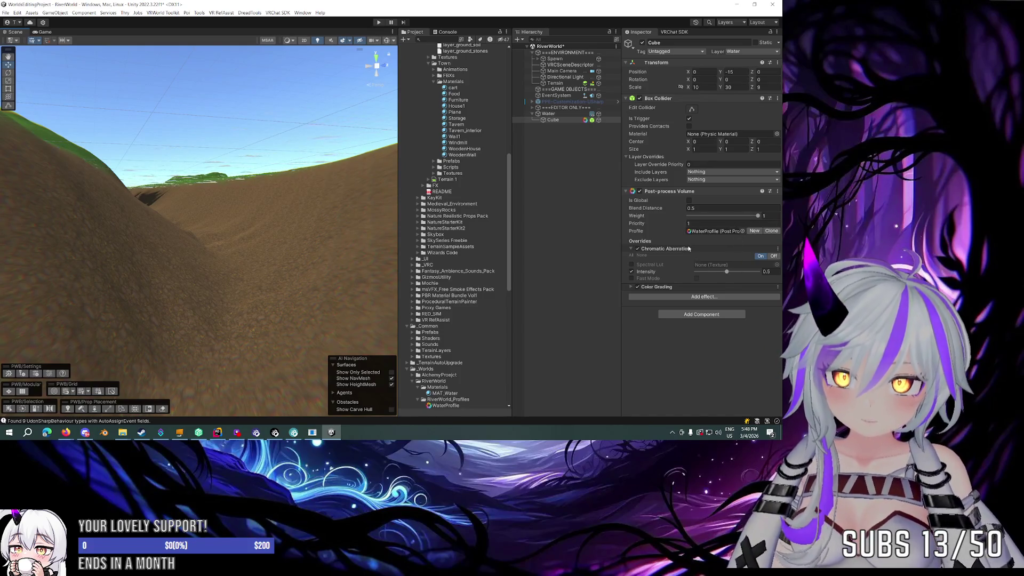
pyautogui.click(768, 272)
pyautogui.click(770, 272)
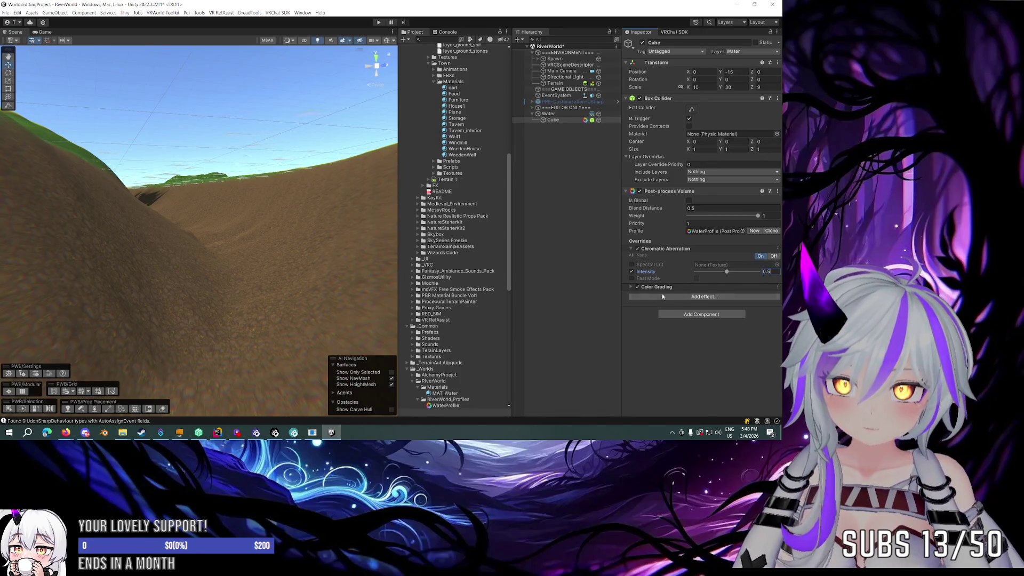
# Step: Expand Color Grading and enable the Saturation override, setting it around 18
pyautogui.click(632, 249)
pyautogui.click(634, 256)
pyautogui.scroll(-5, 635, 256)
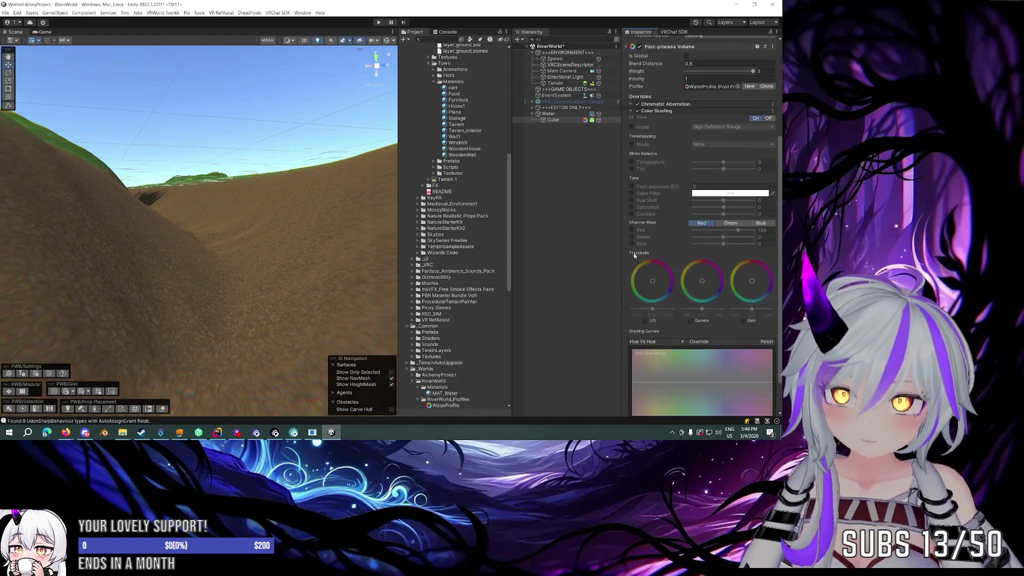
pyautogui.scroll(-1, 634, 255)
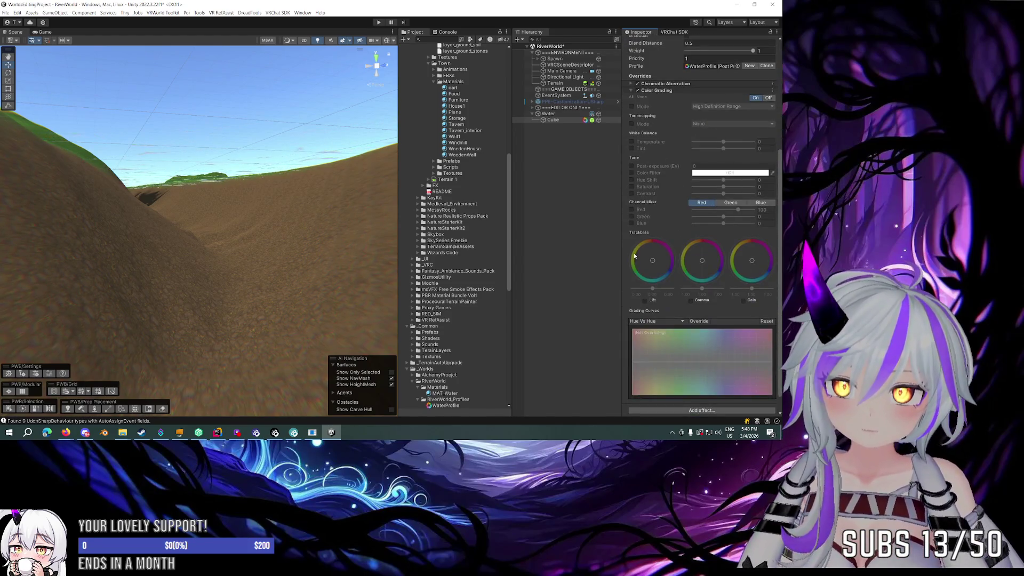
pyautogui.click(632, 186)
pyautogui.moveTo(723, 187); pyautogui.dragTo(730, 189)
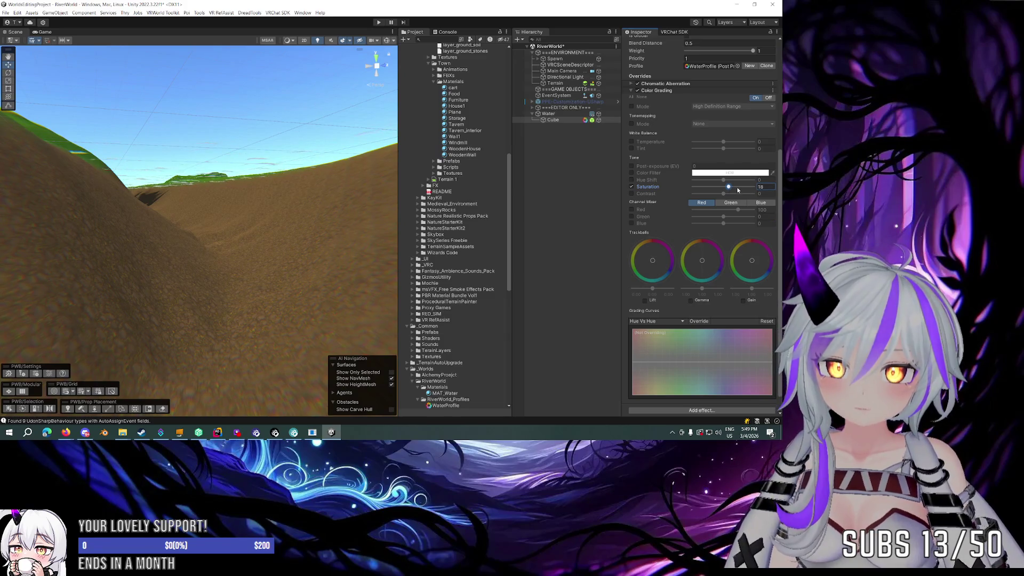
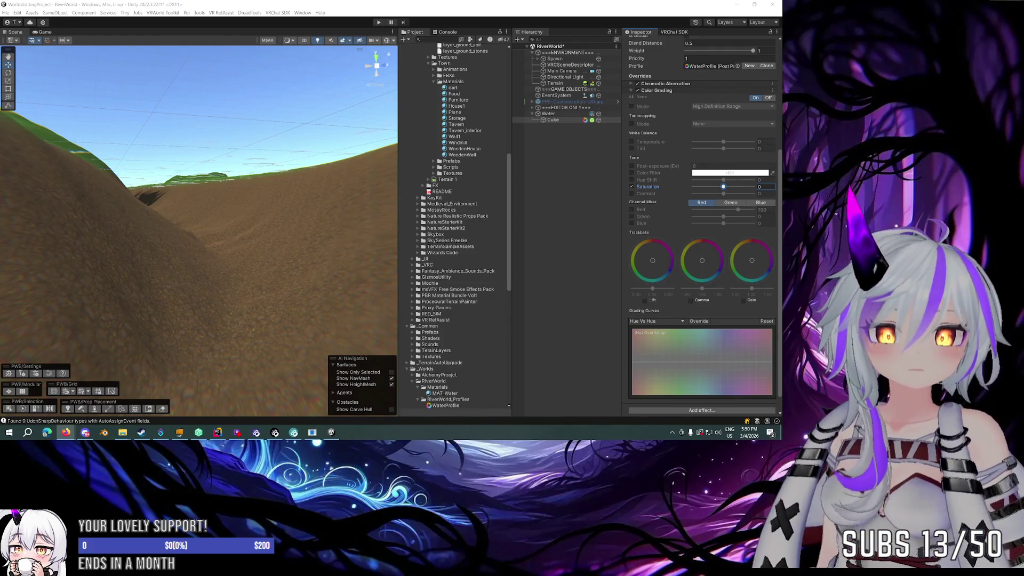
# Step: Collapse the Color Grading override and dismiss the Add effect… menu without adding anything
pyautogui.scroll(2, 682, 110)
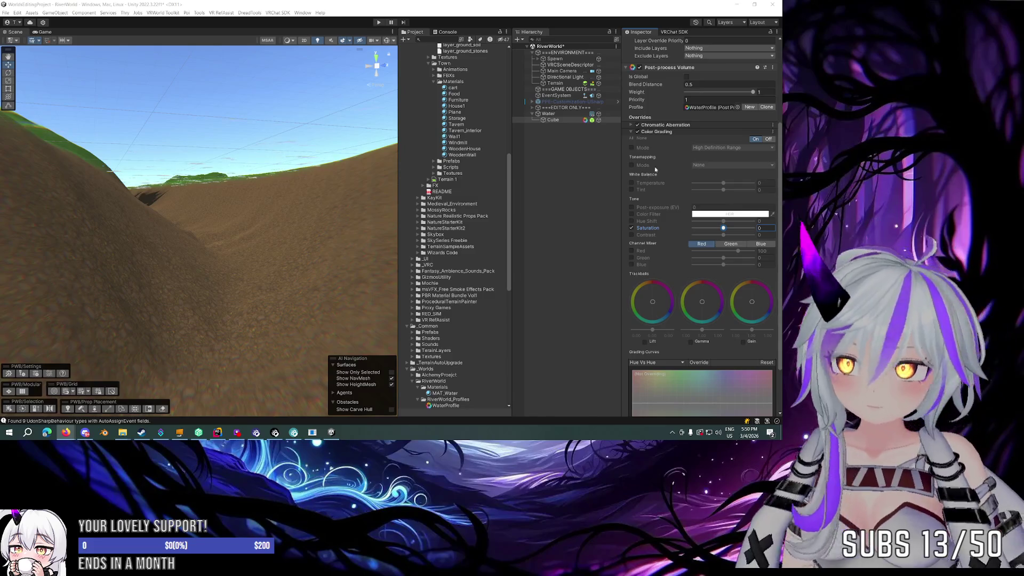
pyautogui.click(657, 131)
pyautogui.click(715, 266)
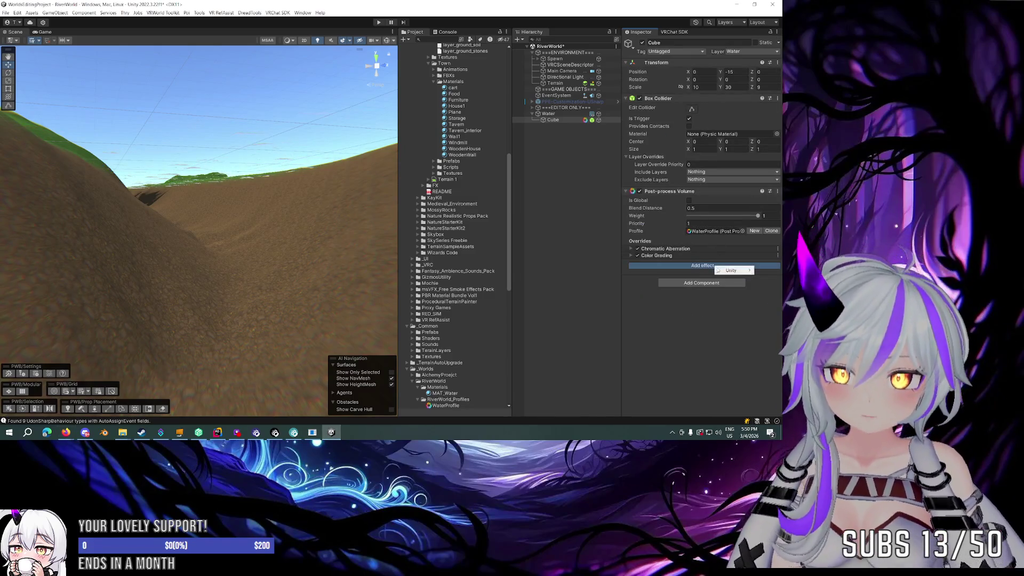
pyautogui.moveTo(717, 271)
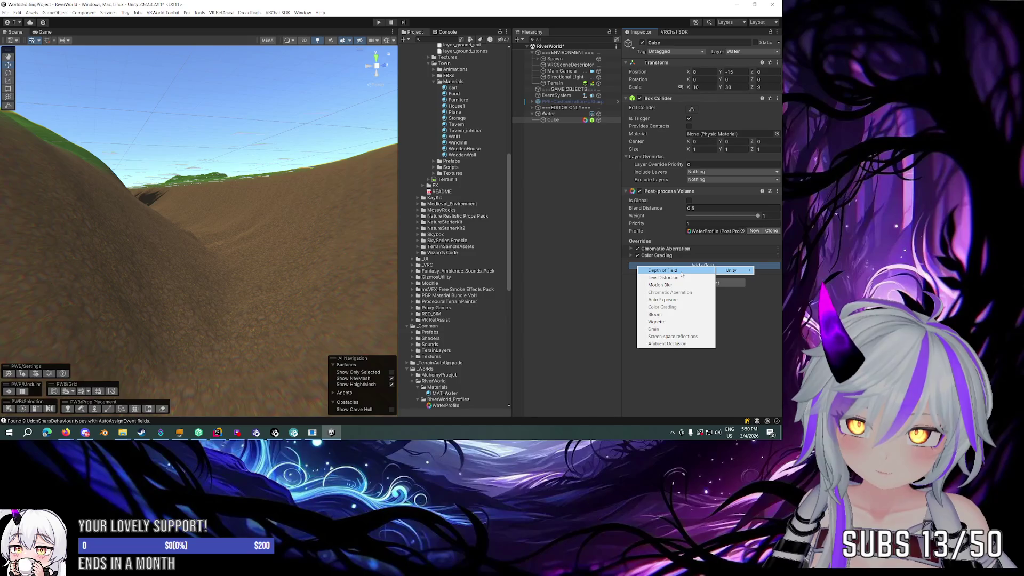
pyautogui.click(741, 297)
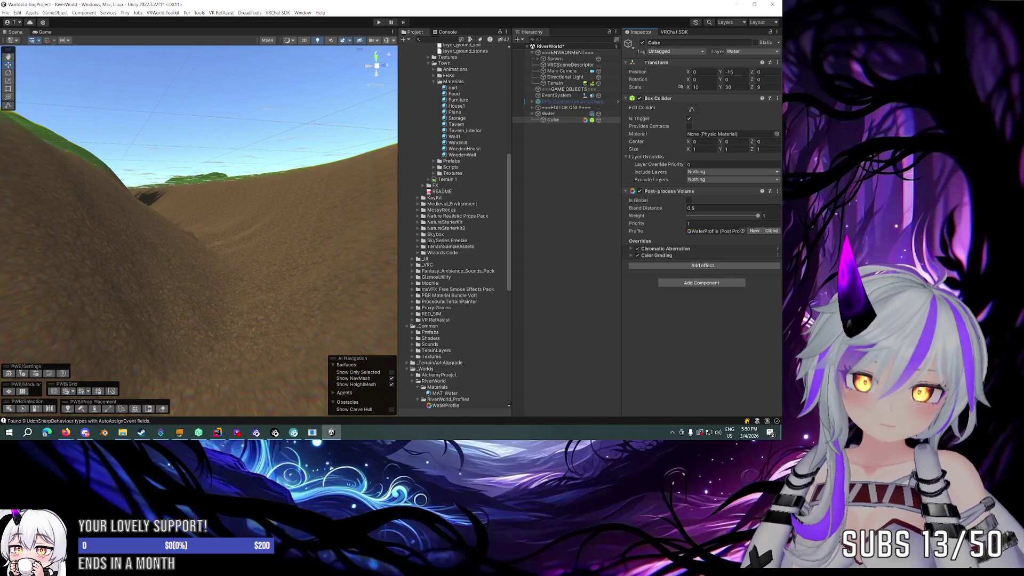
pyautogui.hotkey('alt', 'Tab')
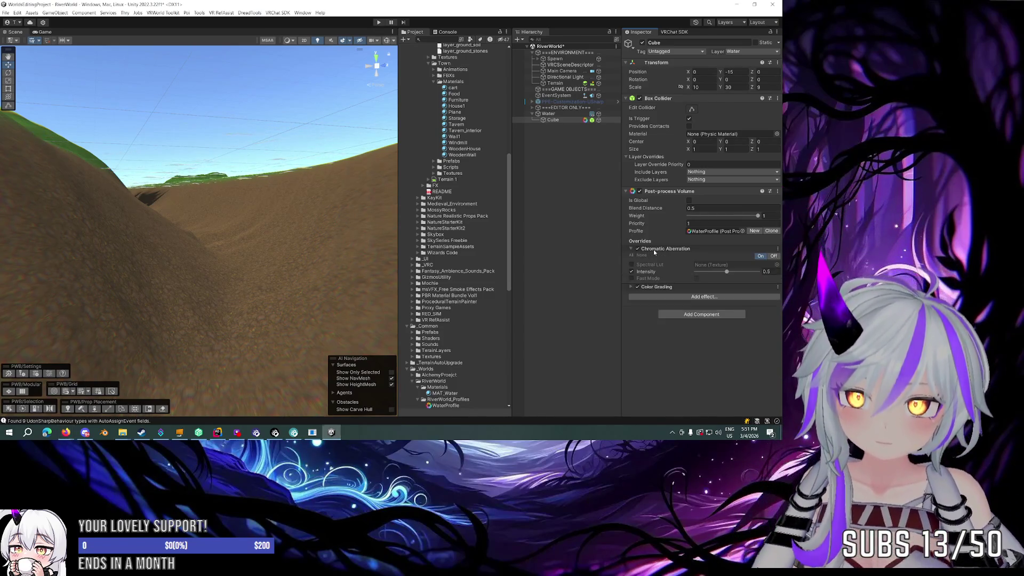
# Step: Expand the Chromatic Aberration override to reveal its Intensity of 0.5
pyautogui.click(651, 255)
# Step: Override white balance with Temperature -30 and Tint 10
pyautogui.scroll(-3, 641, 233)
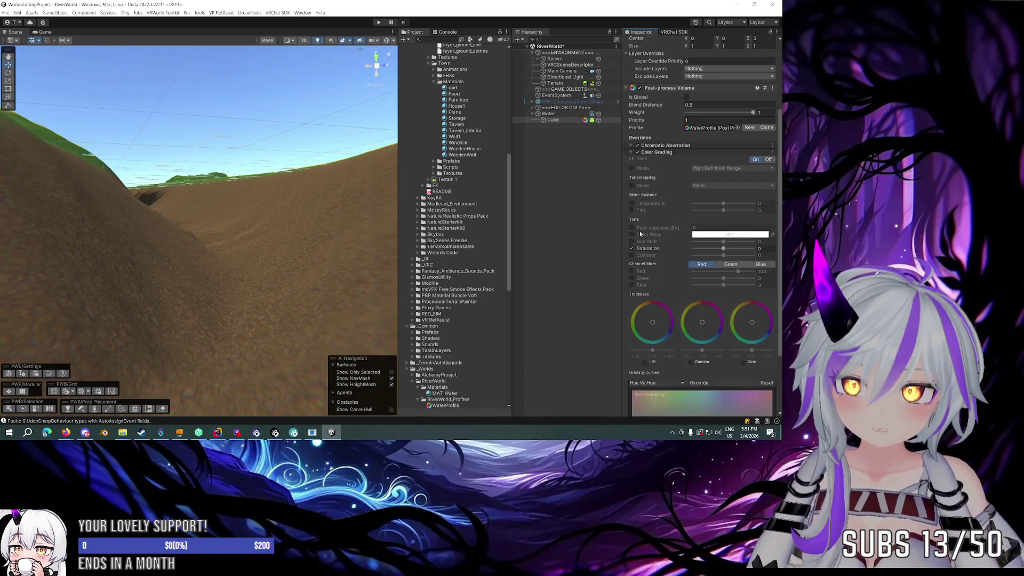
pyautogui.click(632, 203)
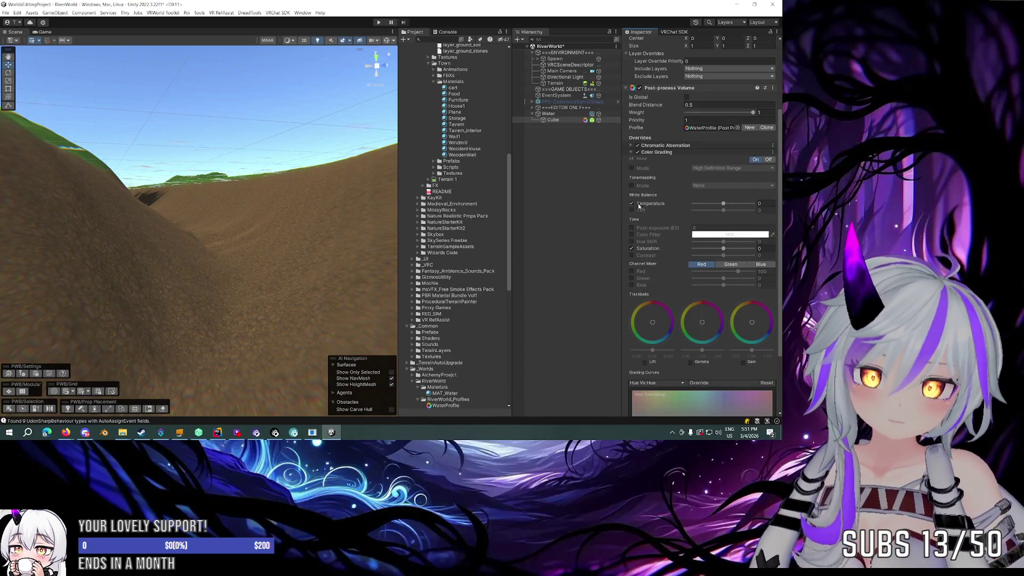
pyautogui.moveTo(725, 204); pyautogui.dragTo(717, 205)
pyautogui.write('-30')
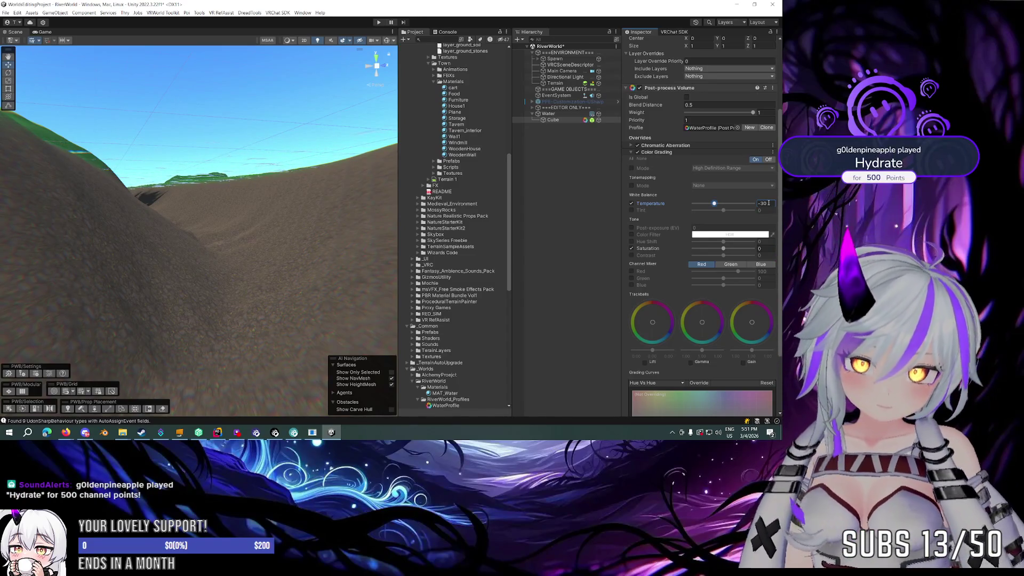
pyautogui.scroll(-2, 693, 172)
pyautogui.click(631, 169)
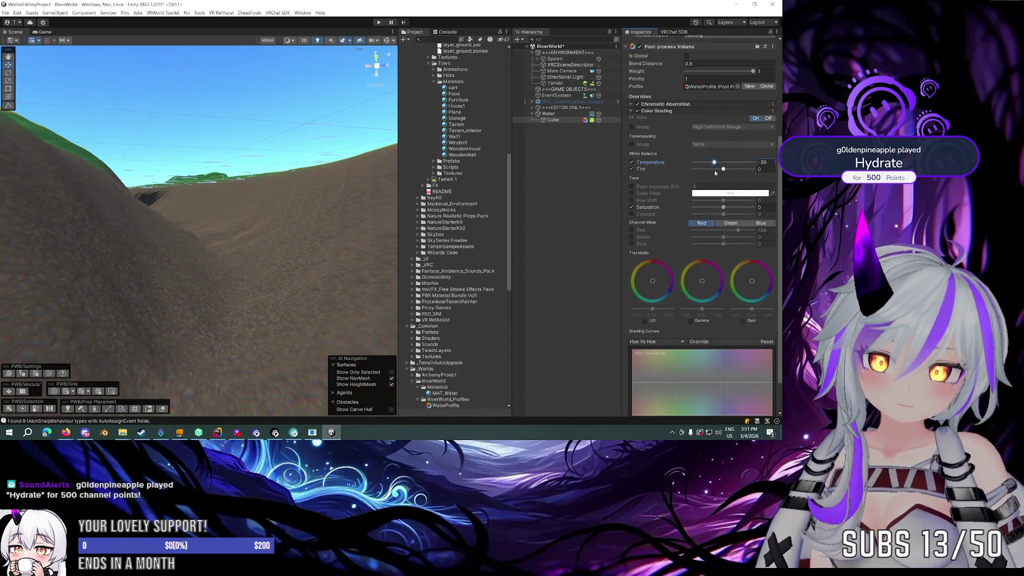
pyautogui.click(764, 169)
pyautogui.write('10')
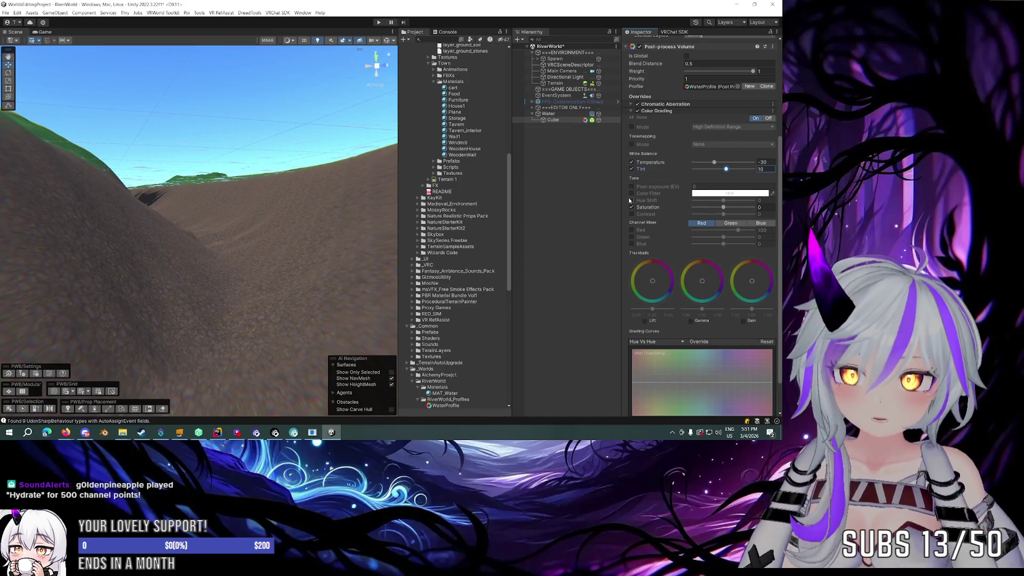
# Step: Set the Saturation override to -20
pyautogui.click(723, 208)
pyautogui.moveTo(711, 211); pyautogui.dragTo(704, 211)
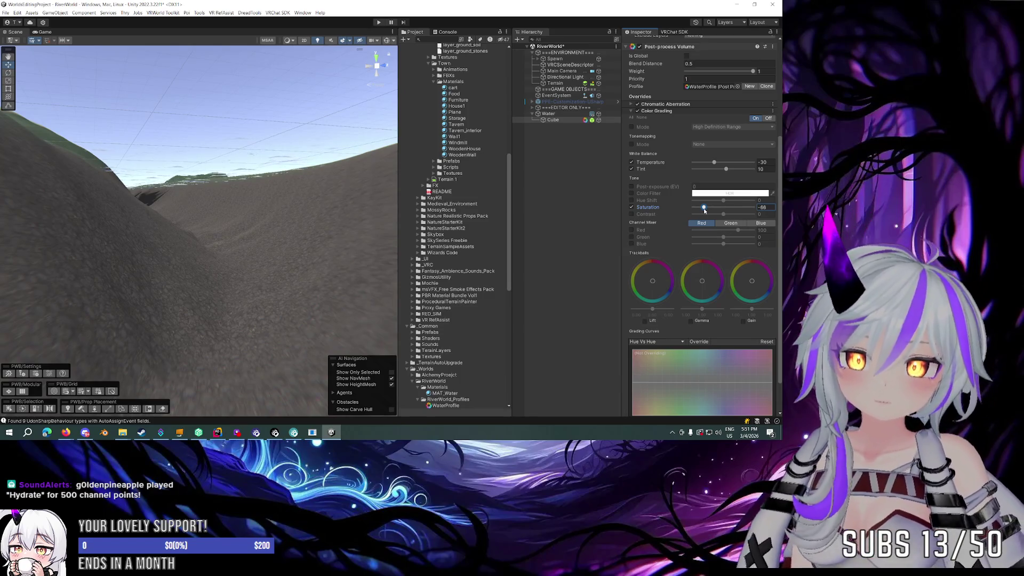
pyautogui.moveTo(704, 210); pyautogui.dragTo(709, 211)
pyautogui.click(758, 208)
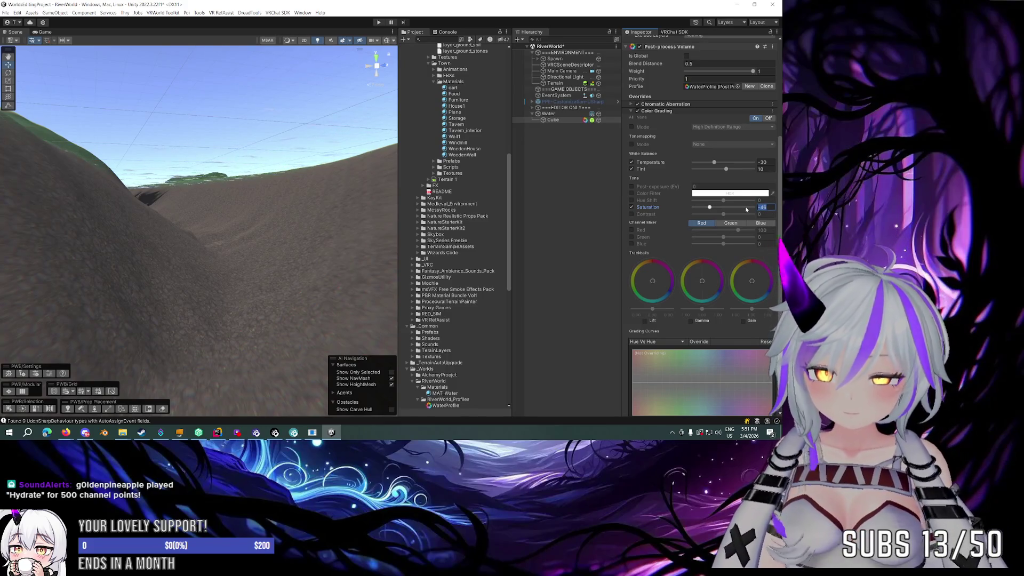
pyautogui.write('-30')
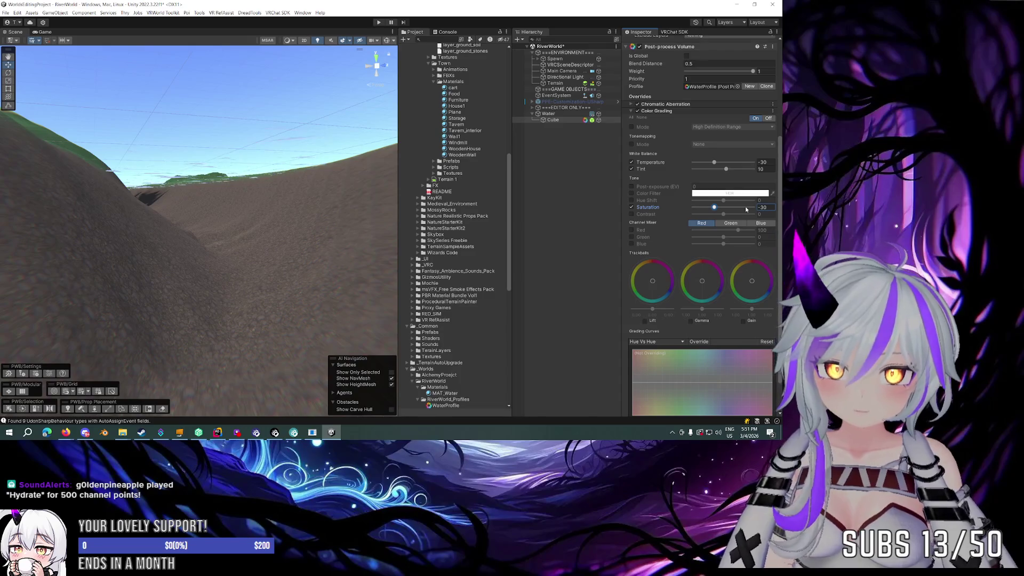
pyautogui.press('BackSpace')
pyautogui.press('BackSpace')
pyautogui.write('20')
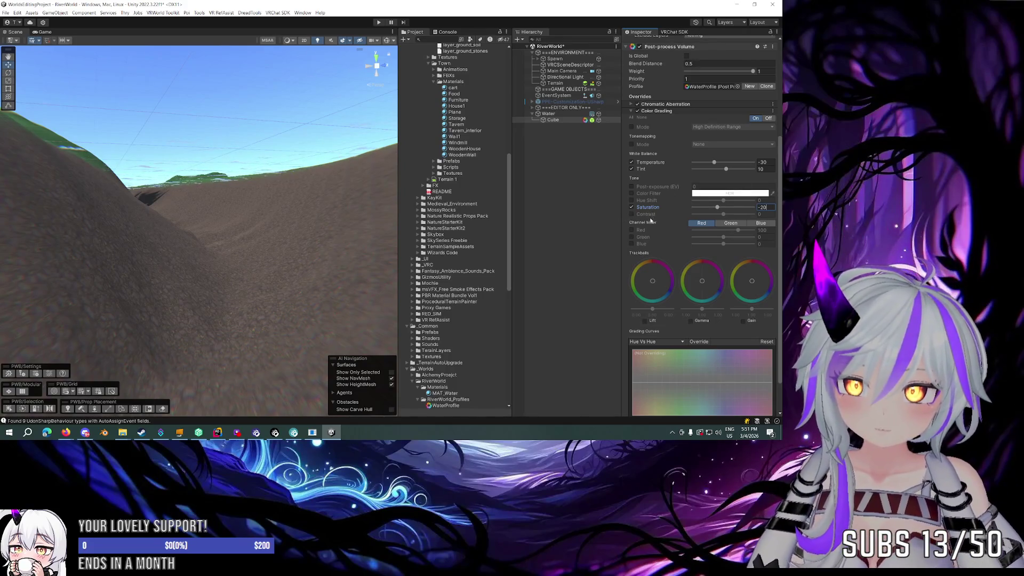
# Step: Override the tonemapping Mode and, after trying Custom and Neutral, settle on ACES
pyautogui.click(631, 144)
pyautogui.click(707, 144)
pyautogui.click(710, 160)
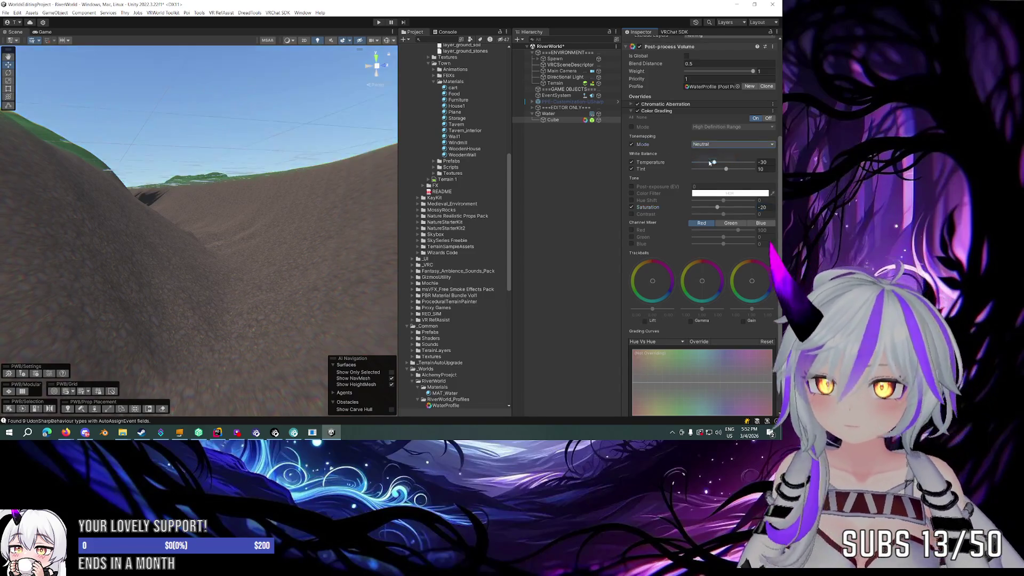
pyautogui.click(714, 144)
pyautogui.click(709, 167)
pyautogui.click(713, 144)
pyautogui.click(709, 174)
pyautogui.click(713, 145)
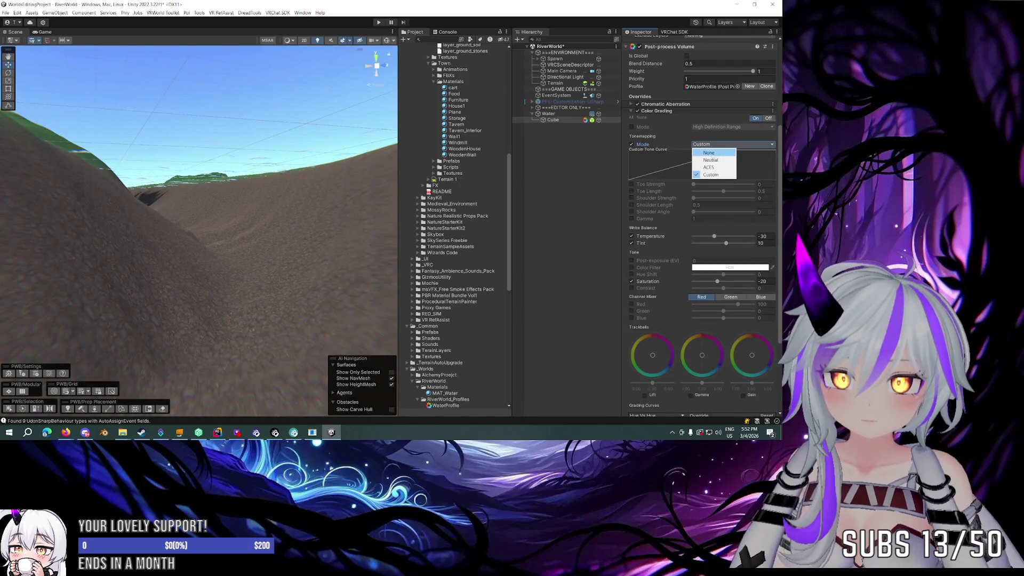
pyautogui.click(709, 160)
pyautogui.click(713, 145)
pyautogui.click(709, 167)
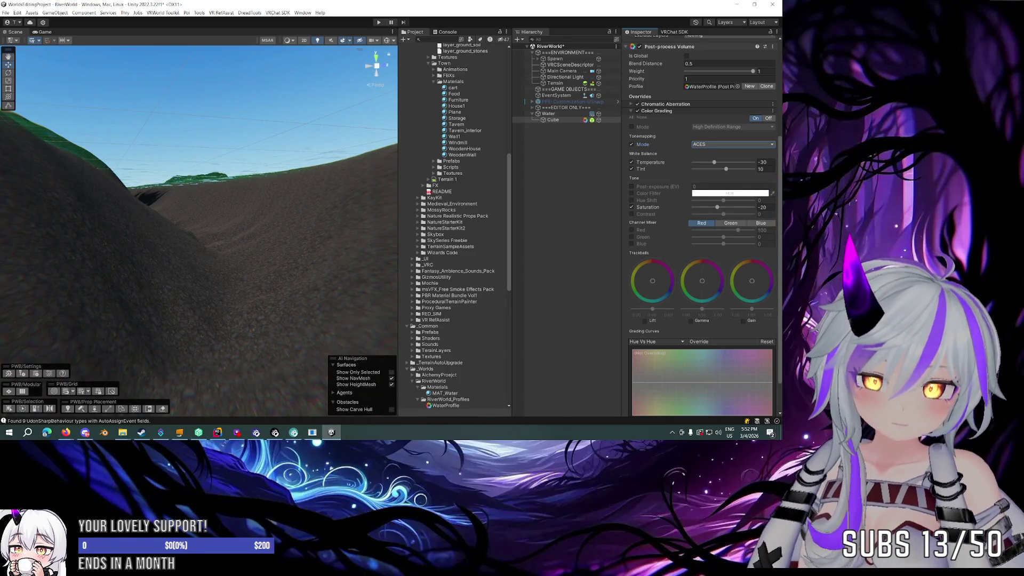
pyautogui.scroll(-2, 629, 222)
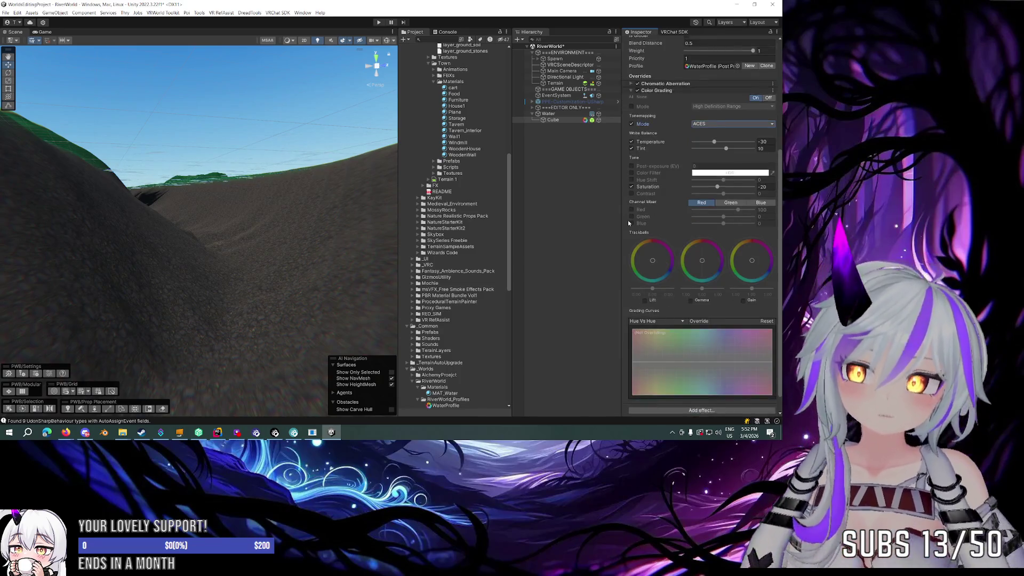
# Step: Enable the Lift, Gamma and Gain trackball overrides and nudge each one slightly
pyautogui.click(645, 280)
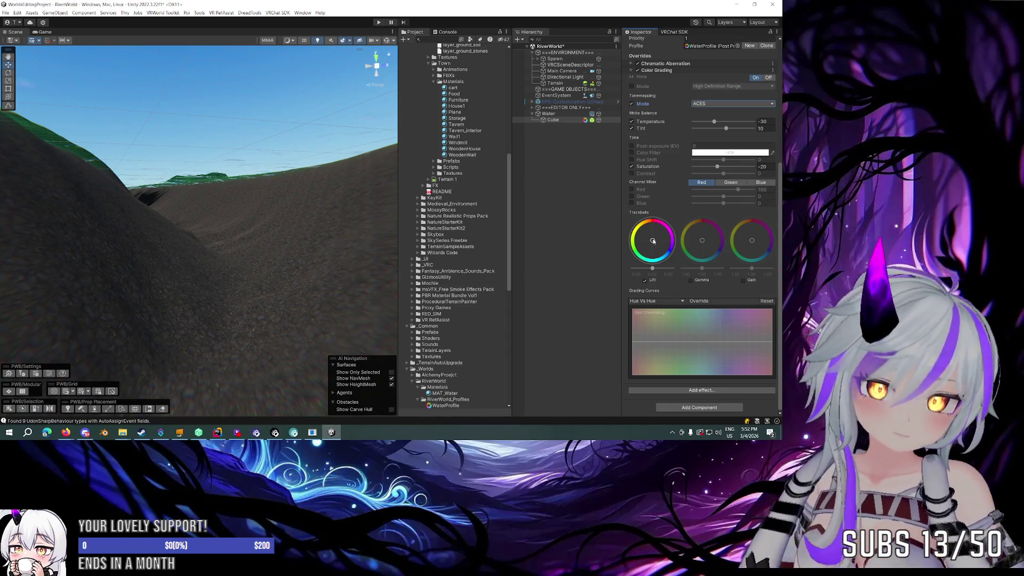
pyautogui.moveTo(653, 241)
pyautogui.mouseDown()
pyautogui.moveTo(676, 255)
pyautogui.moveTo(667, 252)
pyautogui.mouseUp()
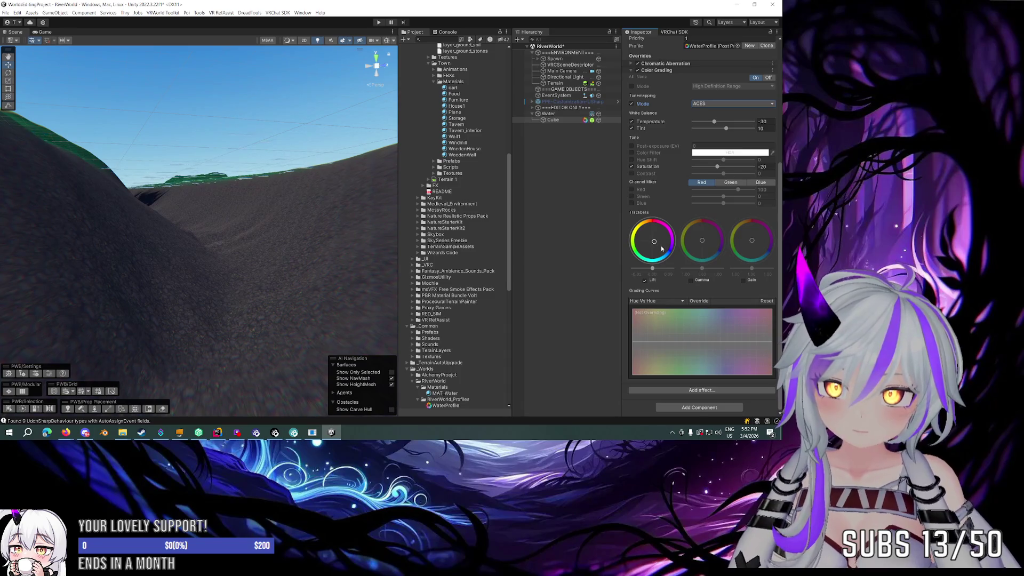
pyautogui.moveTo(654, 271); pyautogui.dragTo(658, 245)
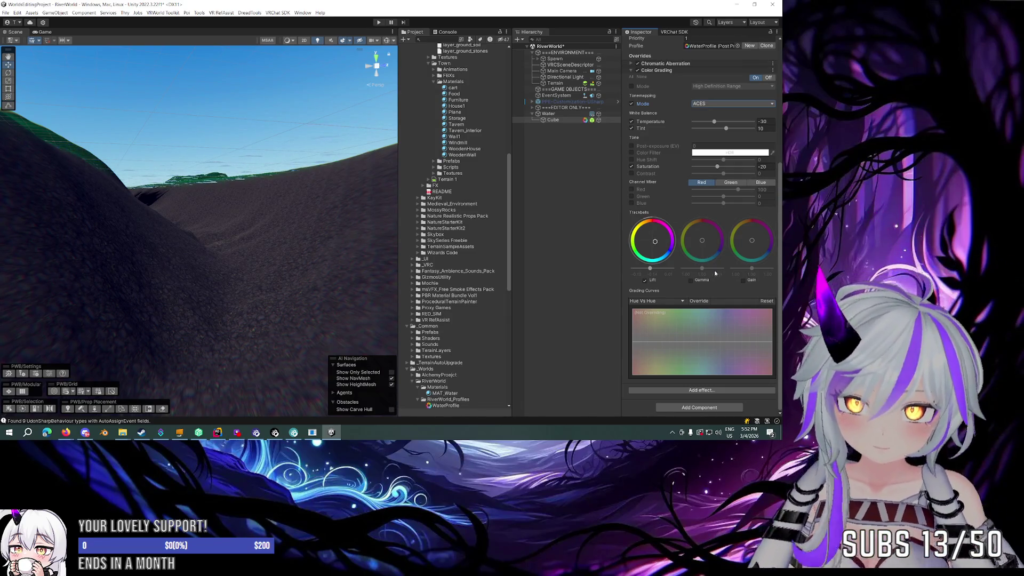
pyautogui.click(702, 241)
pyautogui.moveTo(702, 241); pyautogui.dragTo(693, 242)
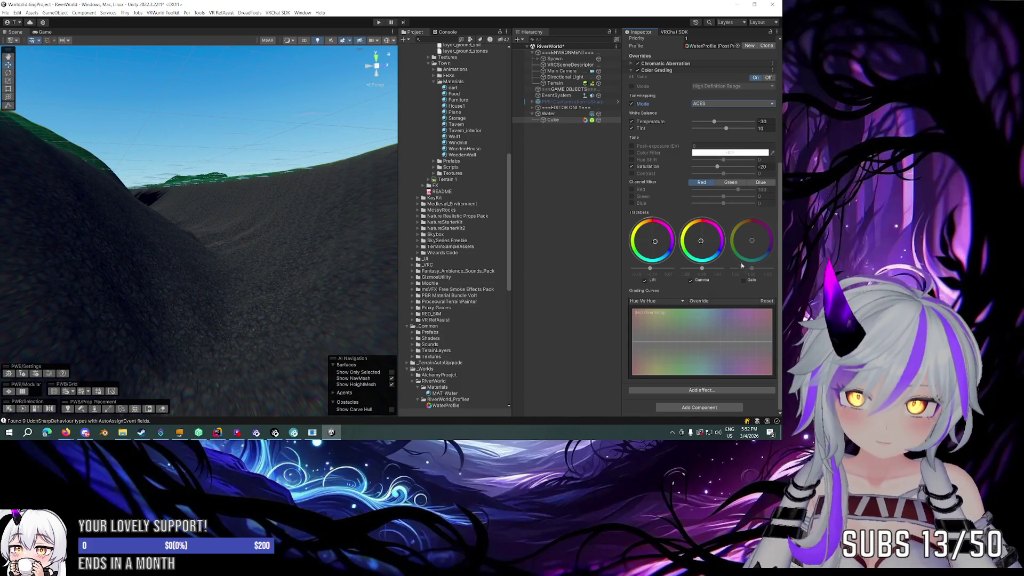
pyautogui.click(750, 241)
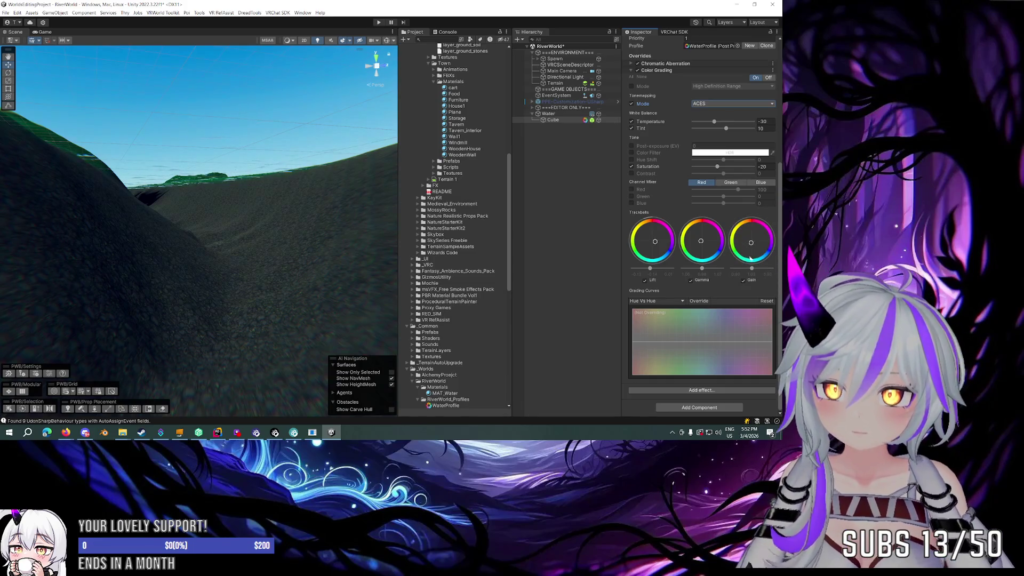
pyautogui.moveTo(745, 245); pyautogui.dragTo(741, 243)
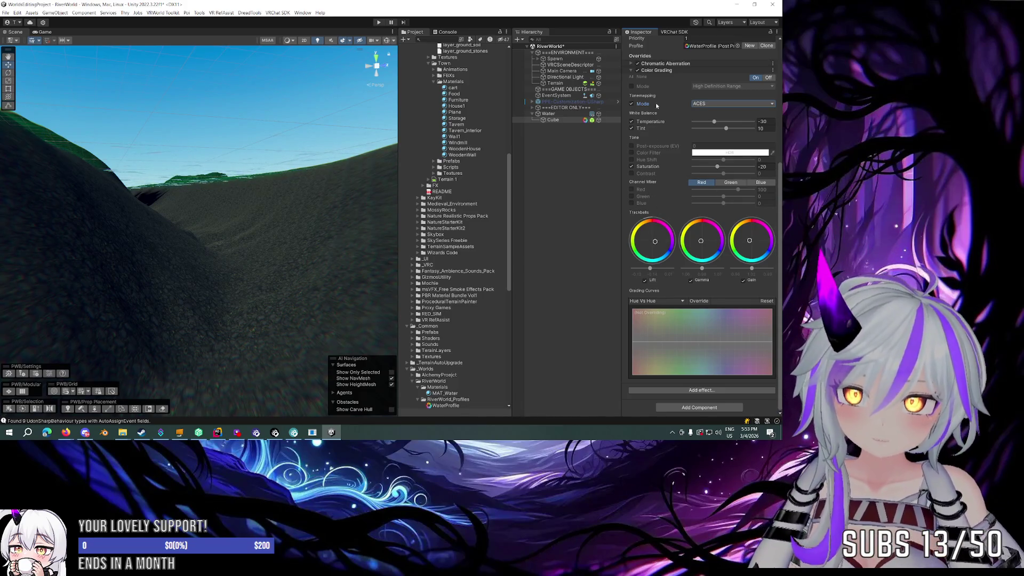
# Step: Collapse Color Grading, expand Chromatic Aberration, and add a Bloom effect from the Unity list
pyautogui.click(656, 70)
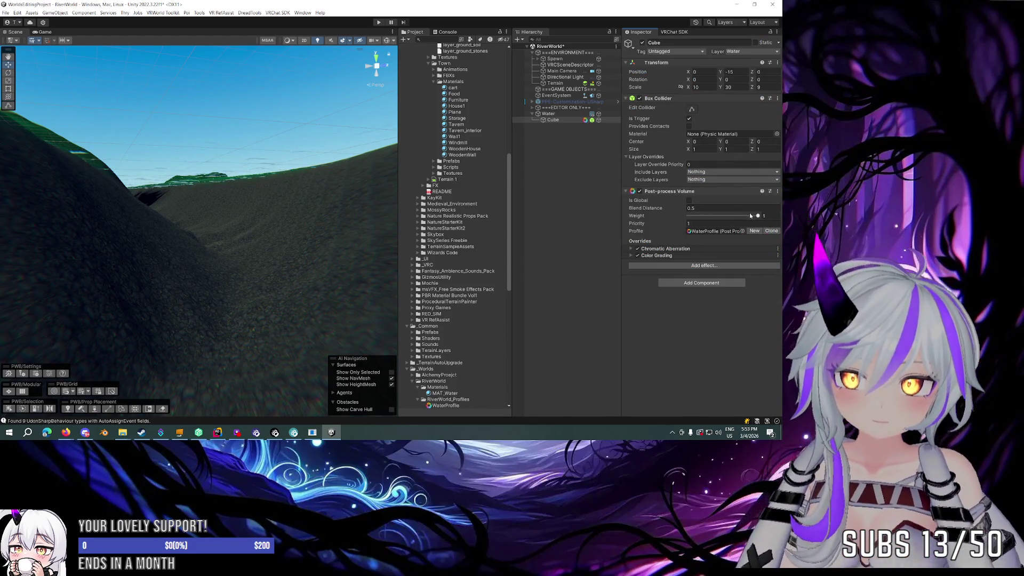
pyautogui.click(673, 247)
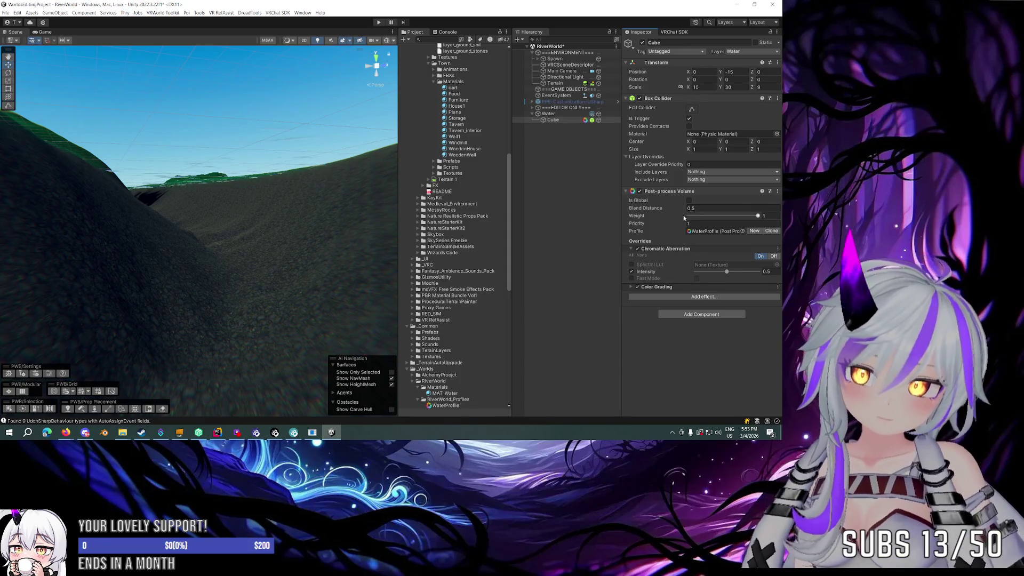
pyautogui.click(705, 297)
pyautogui.moveTo(709, 301)
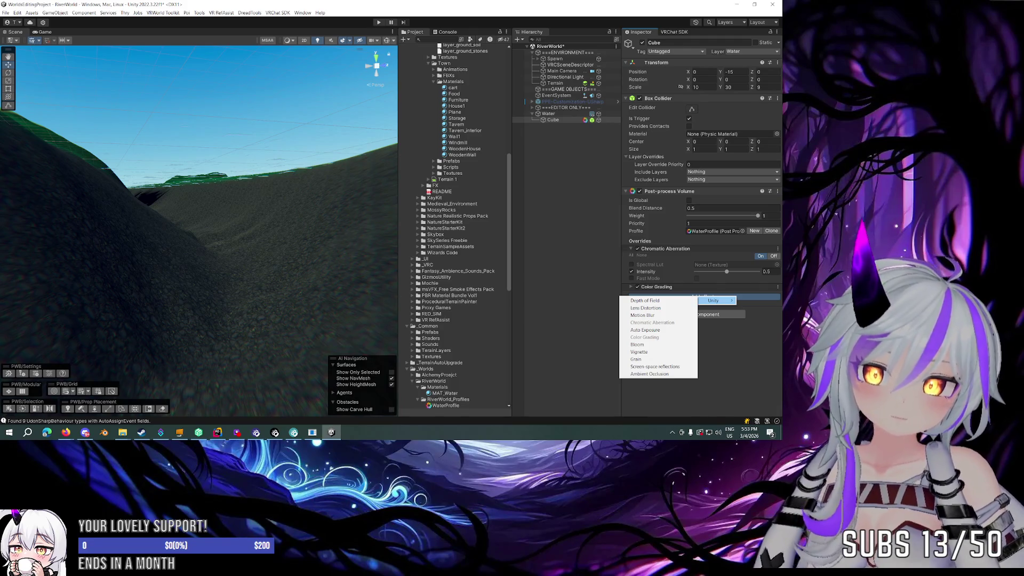
pyautogui.click(637, 345)
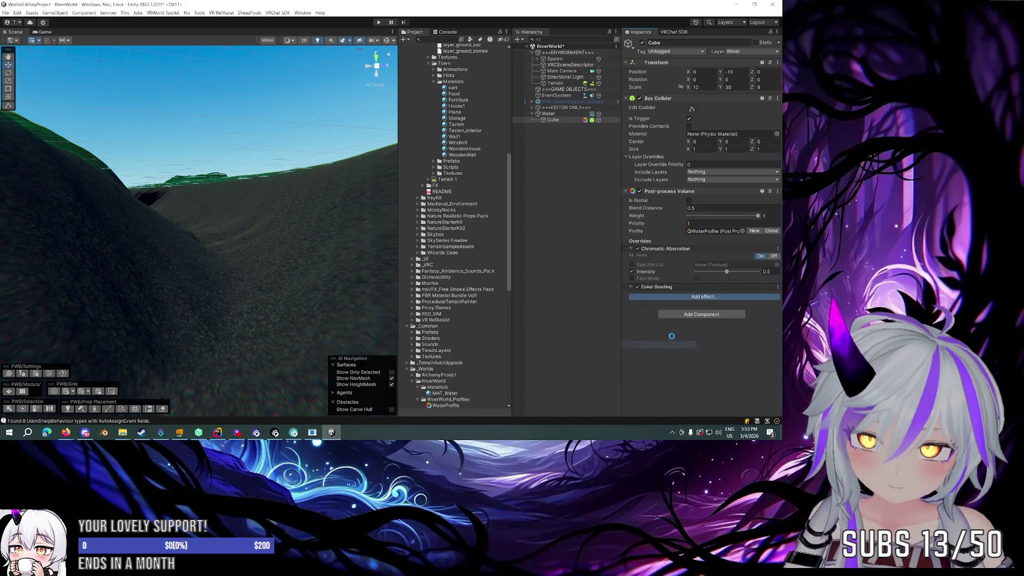
# Step: Enable Bloom Intensity and Threshold overrides, setting Intensity to 0.3
pyautogui.scroll(-1, 696, 299)
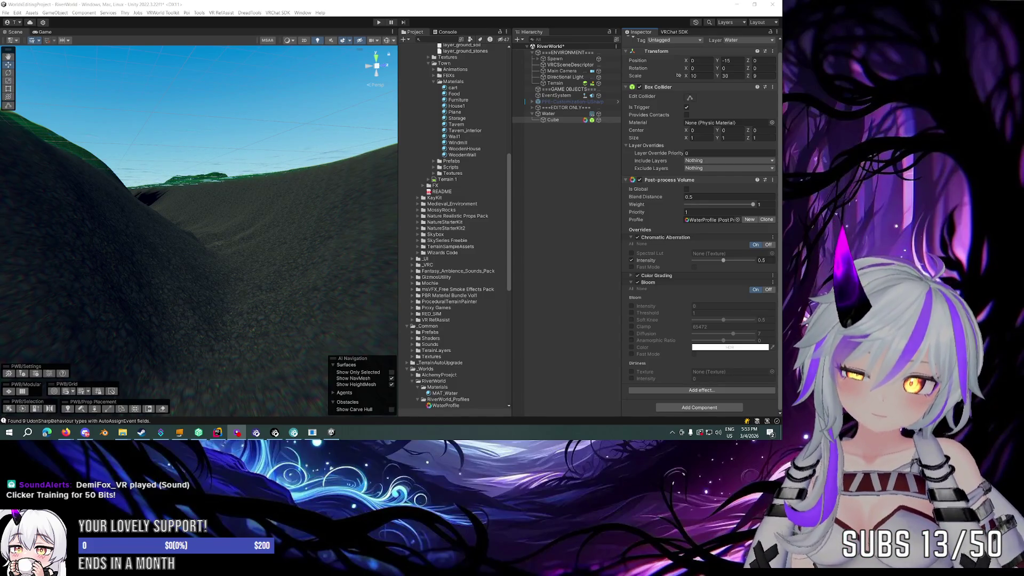
pyautogui.hotkey('alt', 'Tab')
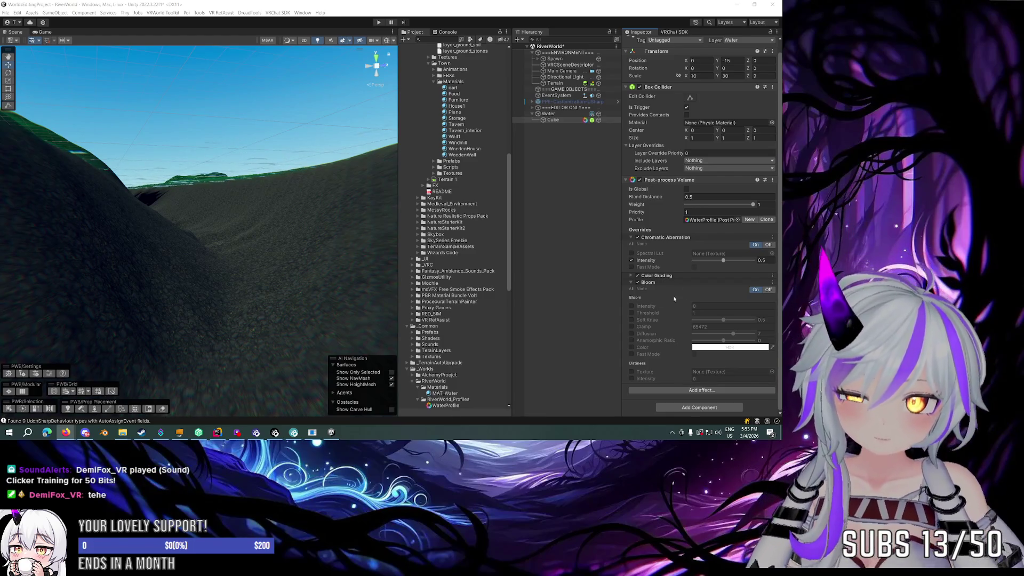
pyautogui.click(632, 306)
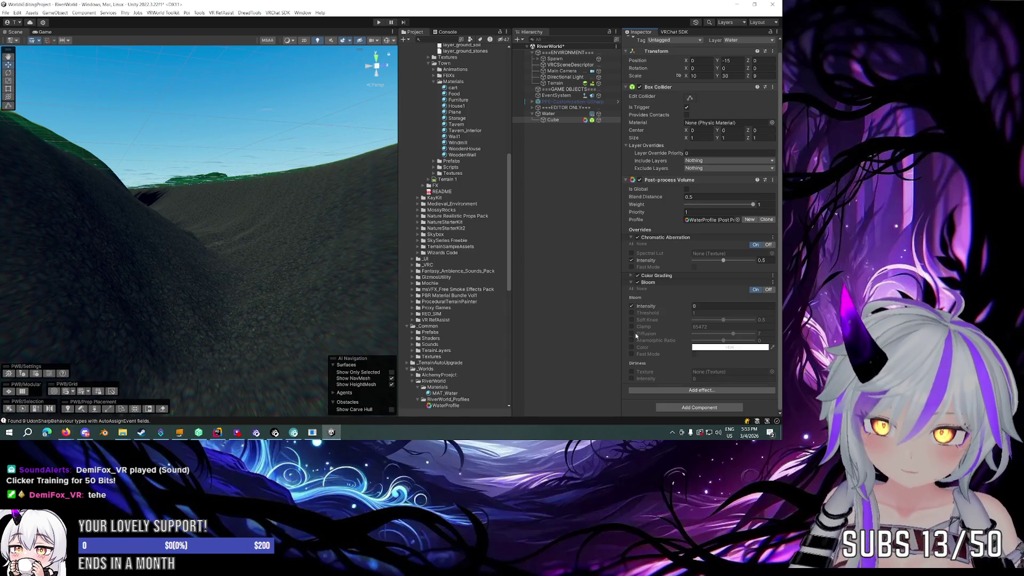
pyautogui.click(631, 313)
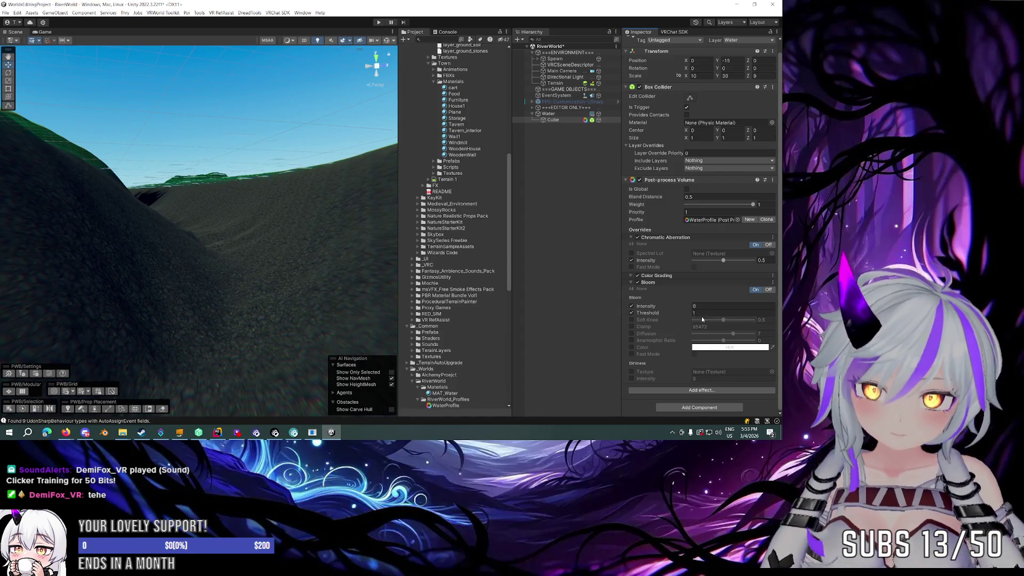
pyautogui.click(705, 314)
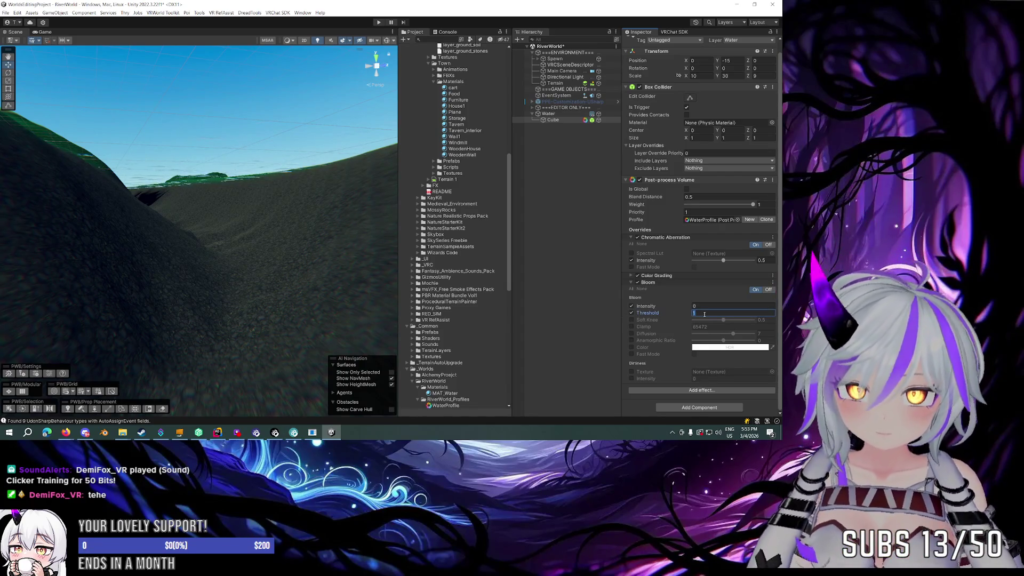
pyautogui.click(705, 305)
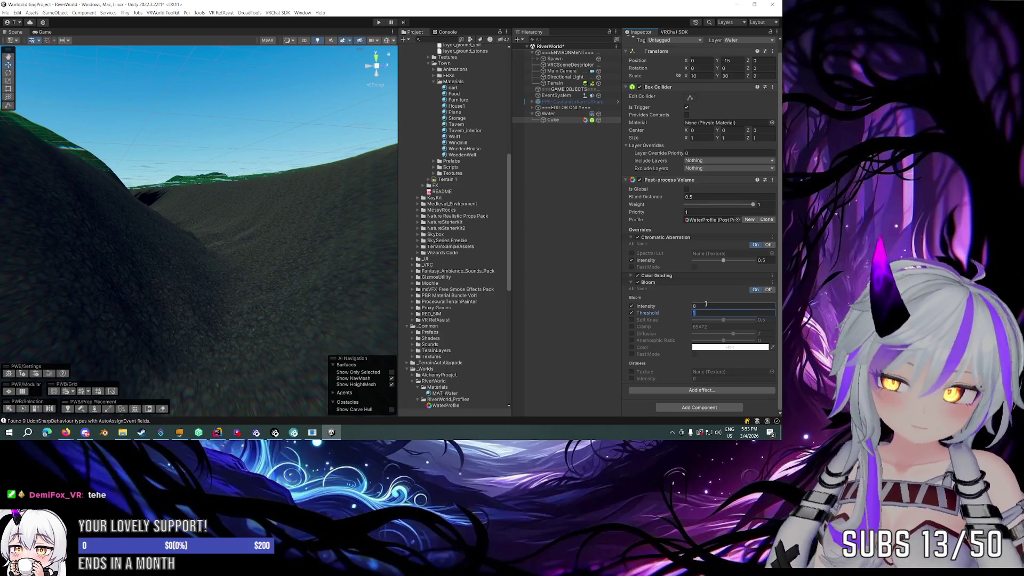
pyautogui.write('0.3')
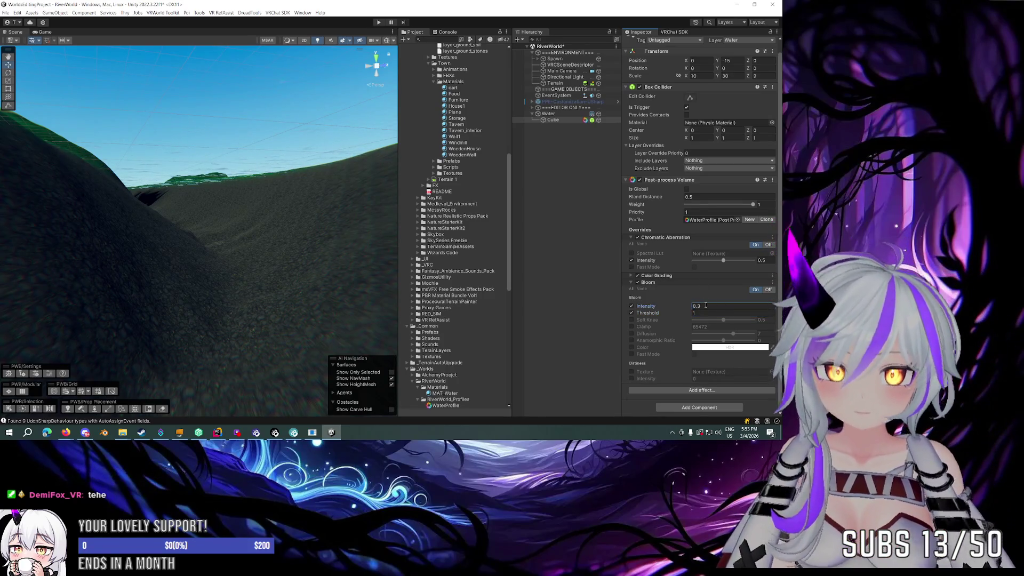
# Step: Glance around the terrain and bring up the Add effect… Unity effects list
pyautogui.moveTo(319, 241); pyautogui.dragTo(338, 238)
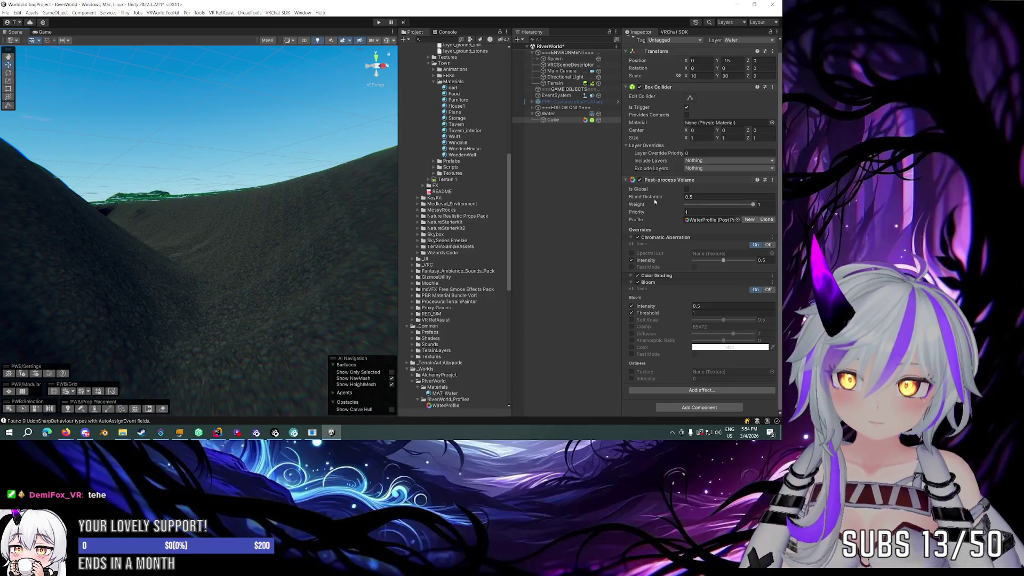
pyautogui.click(655, 237)
pyautogui.click(653, 262)
pyautogui.click(702, 273)
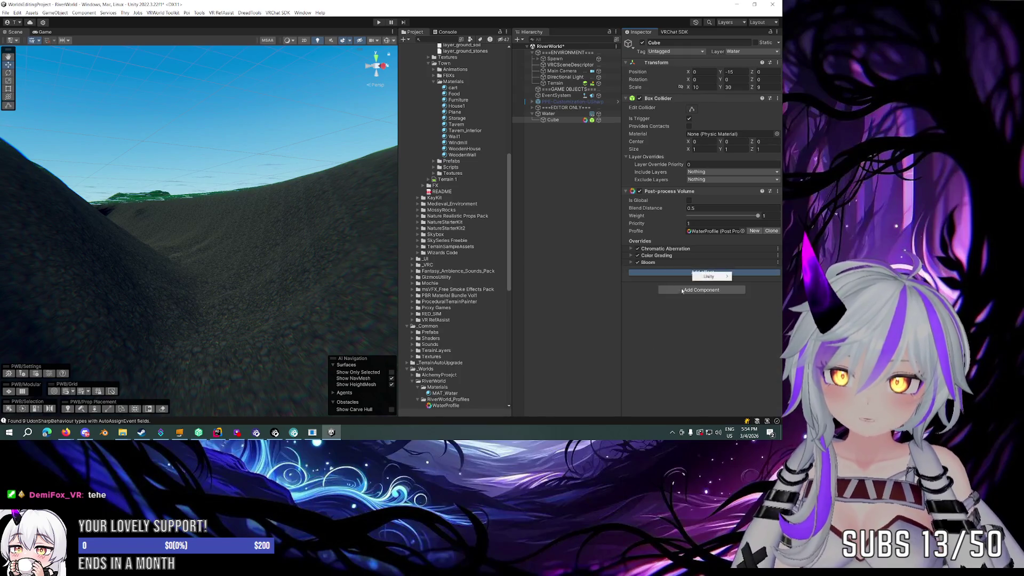
# Step: Add Vignette with Intensity 0.4 and Smoothness about 0.5, then collapse its section
pyautogui.moveTo(714, 277)
pyautogui.click(637, 328)
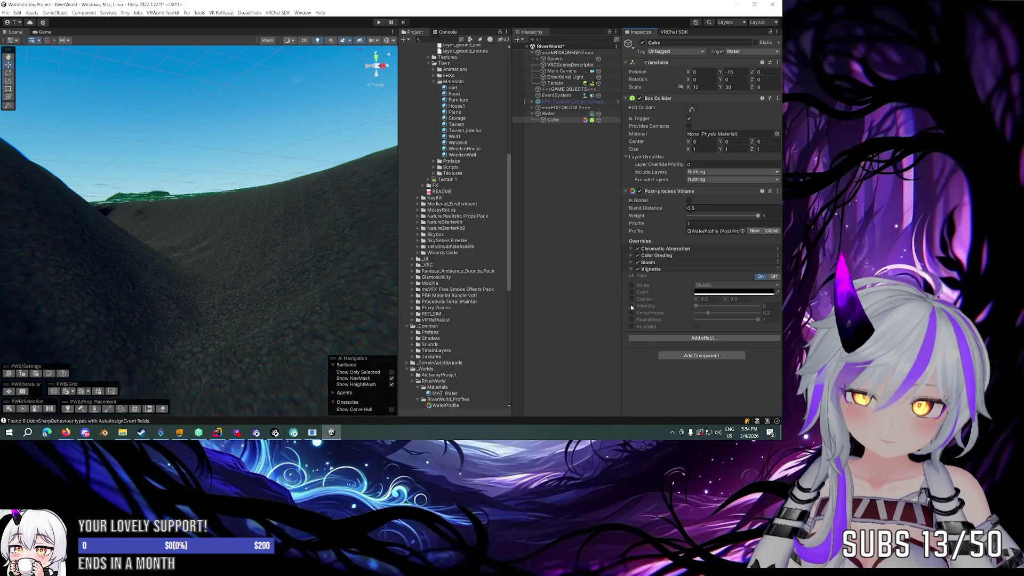
pyautogui.click(631, 306)
pyautogui.click(632, 313)
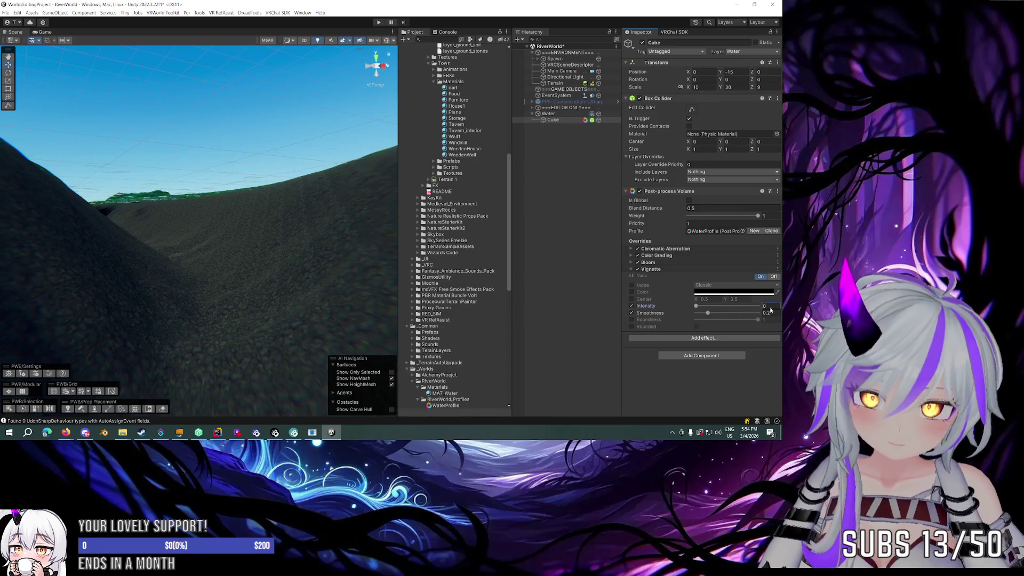
pyautogui.write('.3')
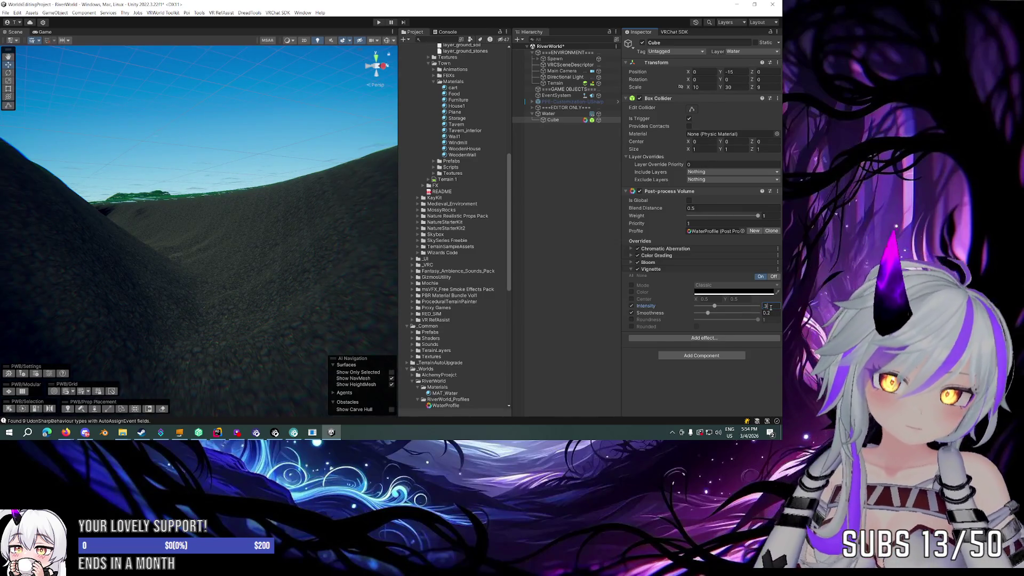
pyautogui.press('BackSpace')
pyautogui.write('4')
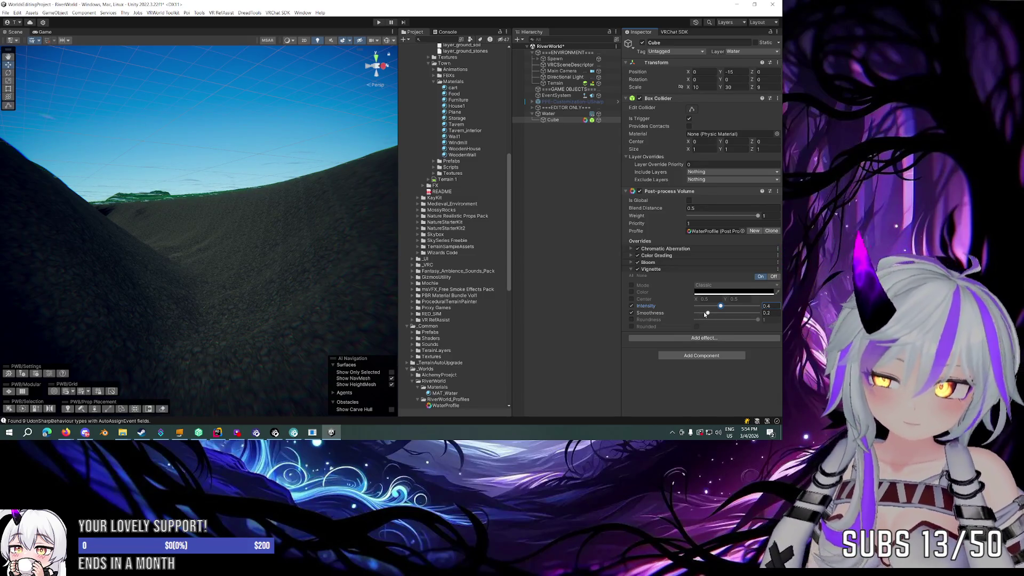
pyautogui.moveTo(709, 315); pyautogui.dragTo(718, 317)
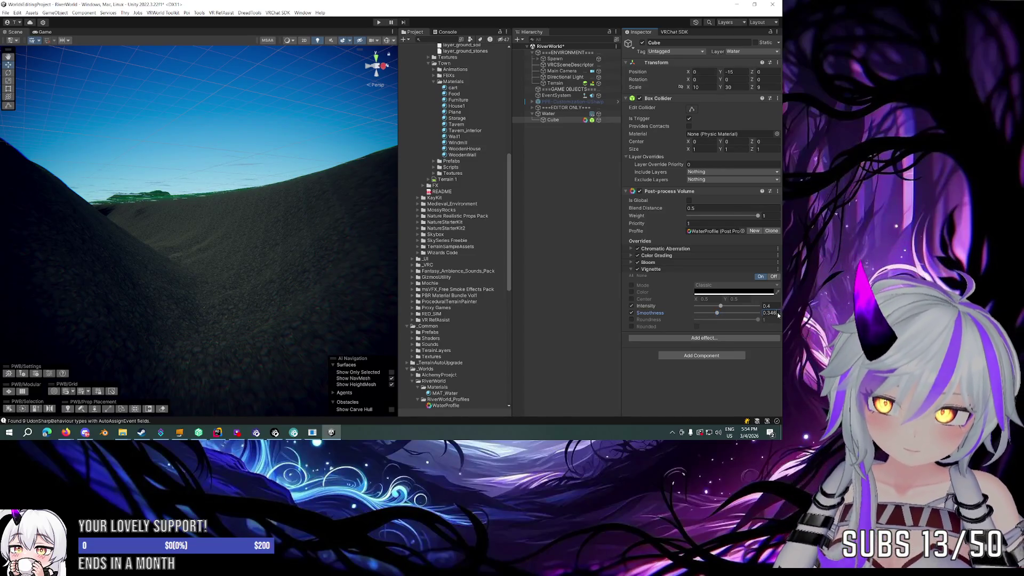
pyautogui.write('5')
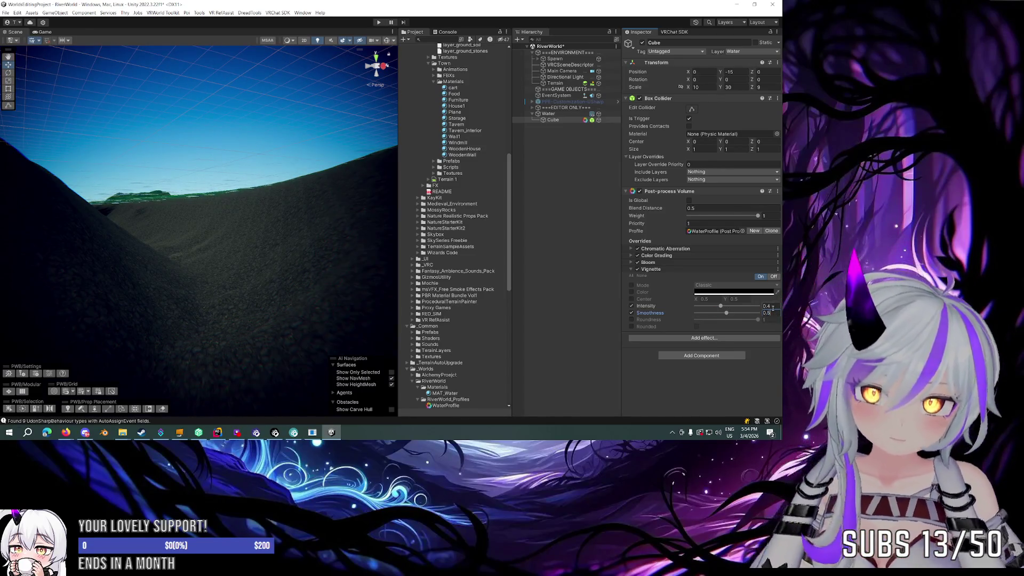
pyautogui.write('3')
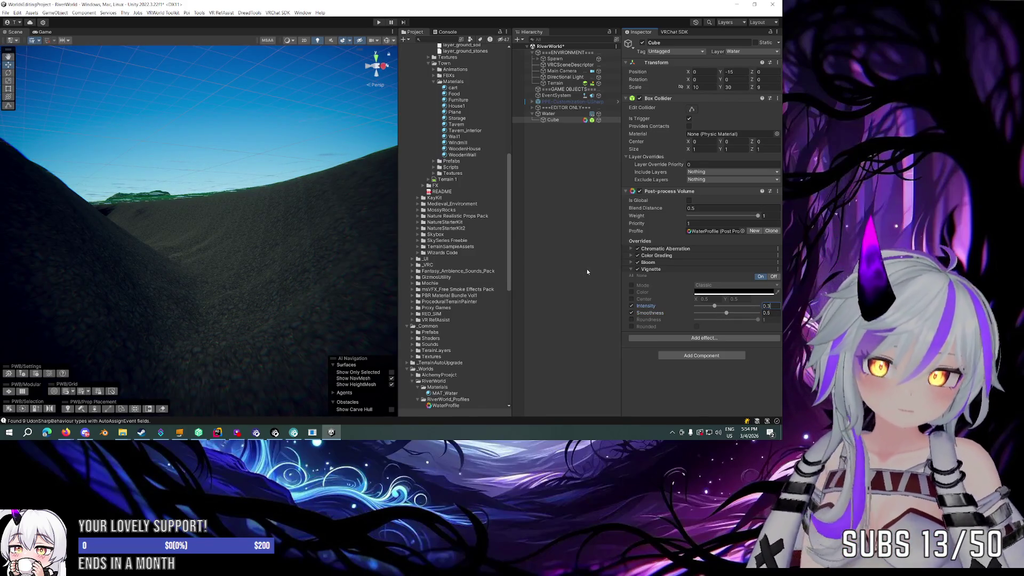
pyautogui.click(653, 271)
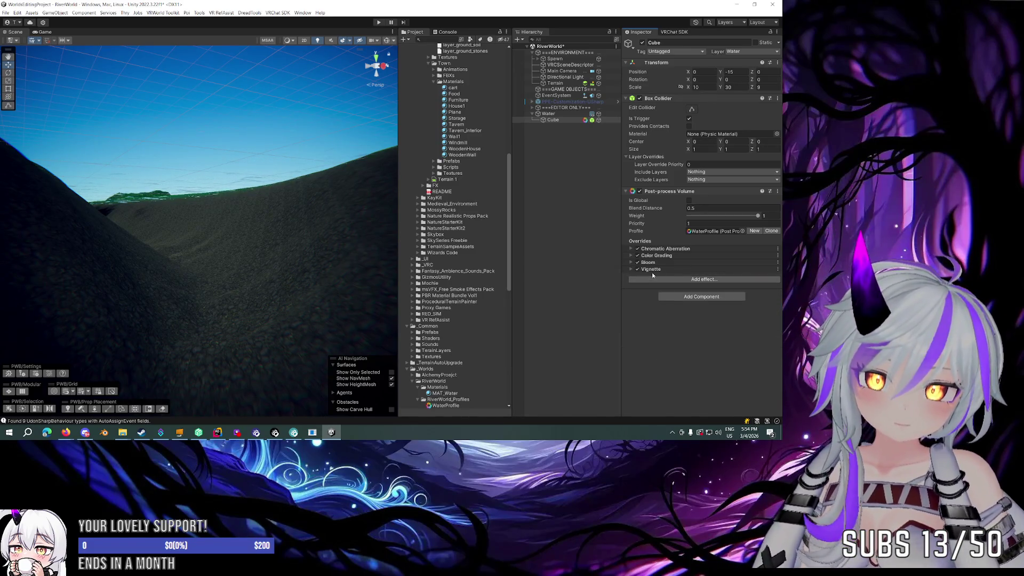
pyautogui.click(692, 279)
# Step: Add Depth of Field and override Focus Distance 0.15 and Aperture 1.4
pyautogui.moveTo(708, 283)
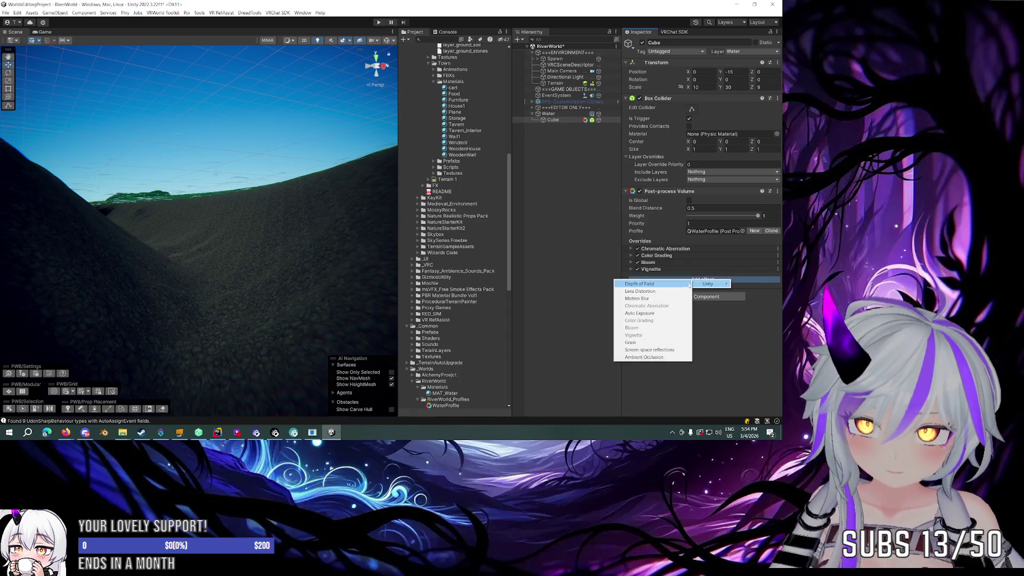
pyautogui.click(643, 284)
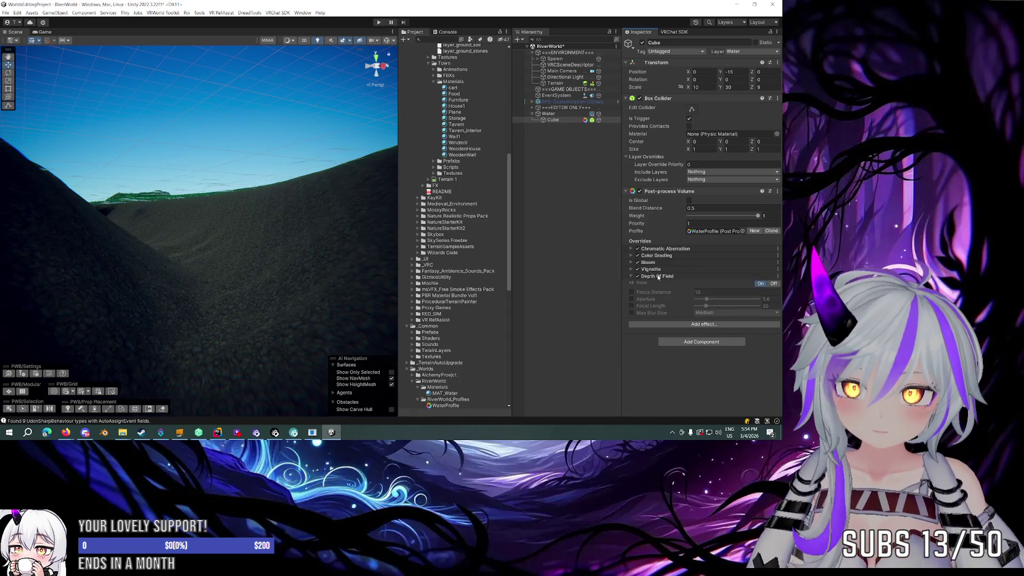
pyautogui.click(691, 223)
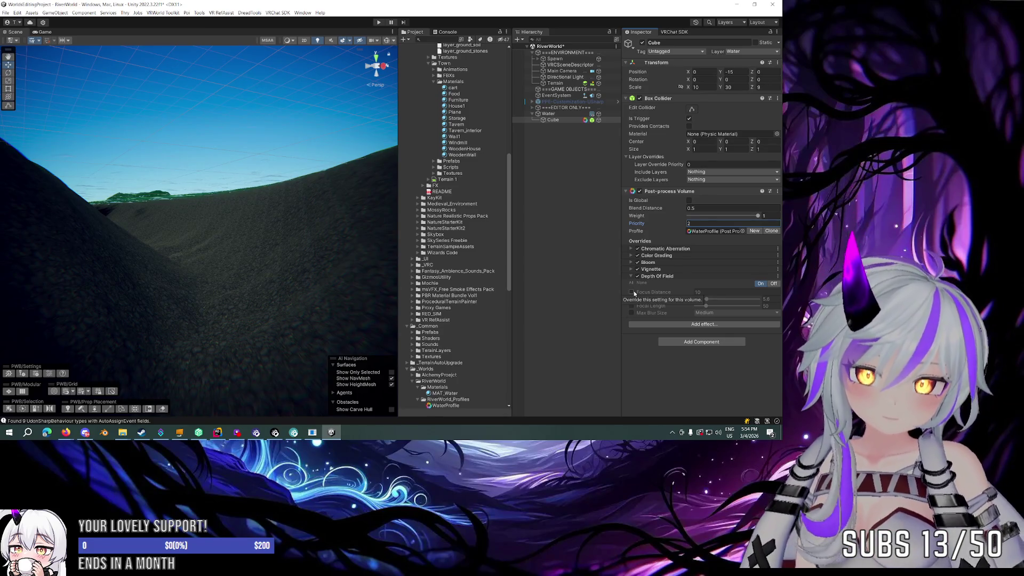
pyautogui.click(632, 293)
pyautogui.click(703, 292)
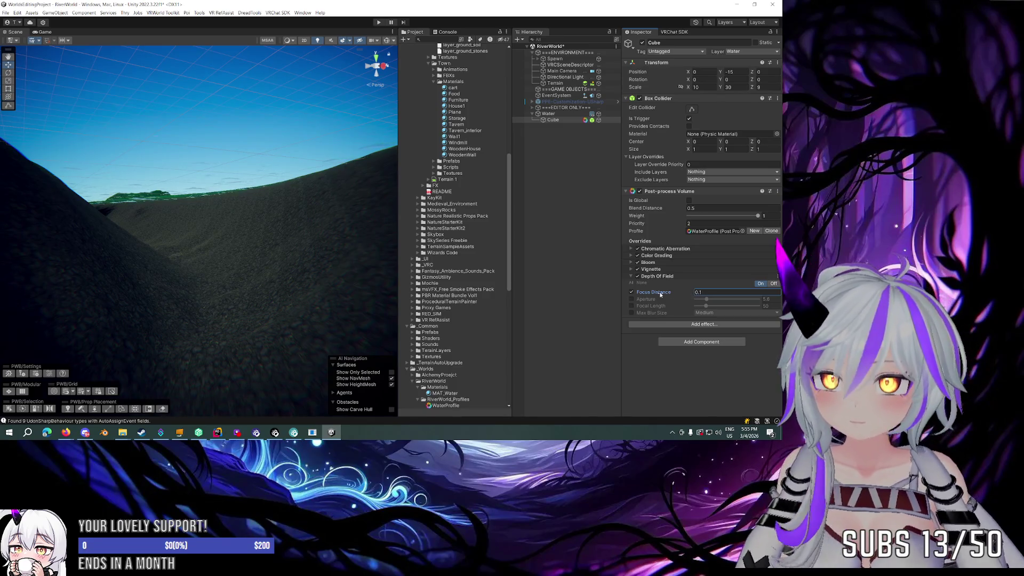
pyautogui.press('BackSpace')
pyautogui.press('BackSpace')
pyautogui.press('BackSpace')
pyautogui.write('0.1')
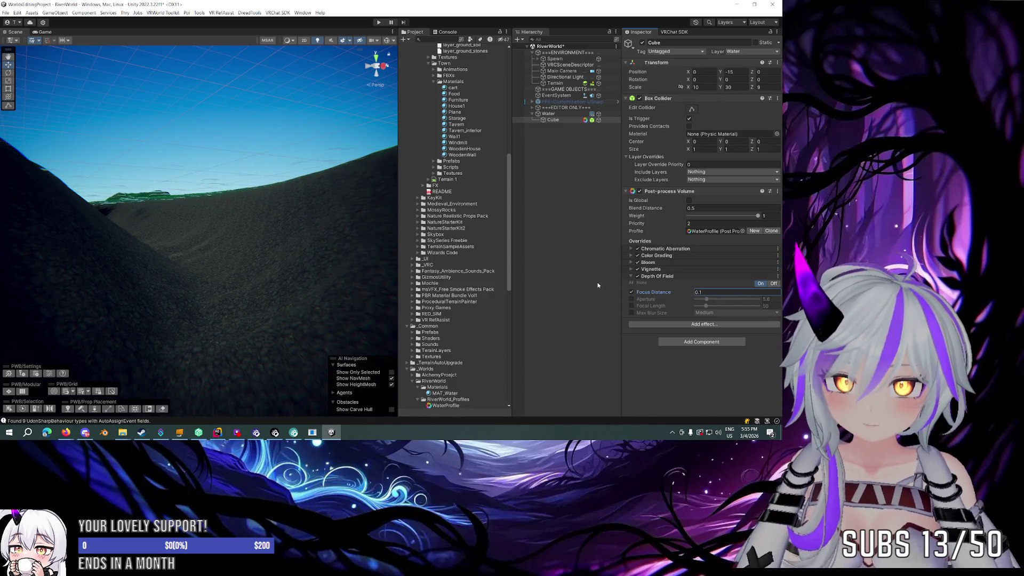
pyautogui.write('5')
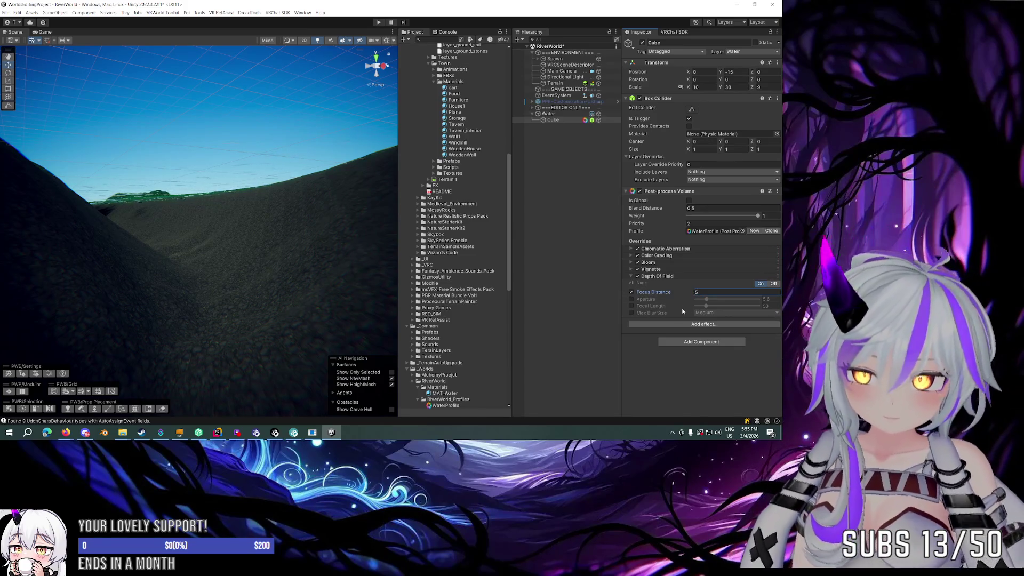
pyautogui.click(777, 300)
pyautogui.write('1.4')
pyautogui.press('Return')
# Step: Re-edit the Depth of Field focus distance and drag the aperture to a new value
pyautogui.click(715, 291)
pyautogui.write('0.1')
pyautogui.press('BackSpace')
pyautogui.press('BackSpace')
pyautogui.press('BackSpace')
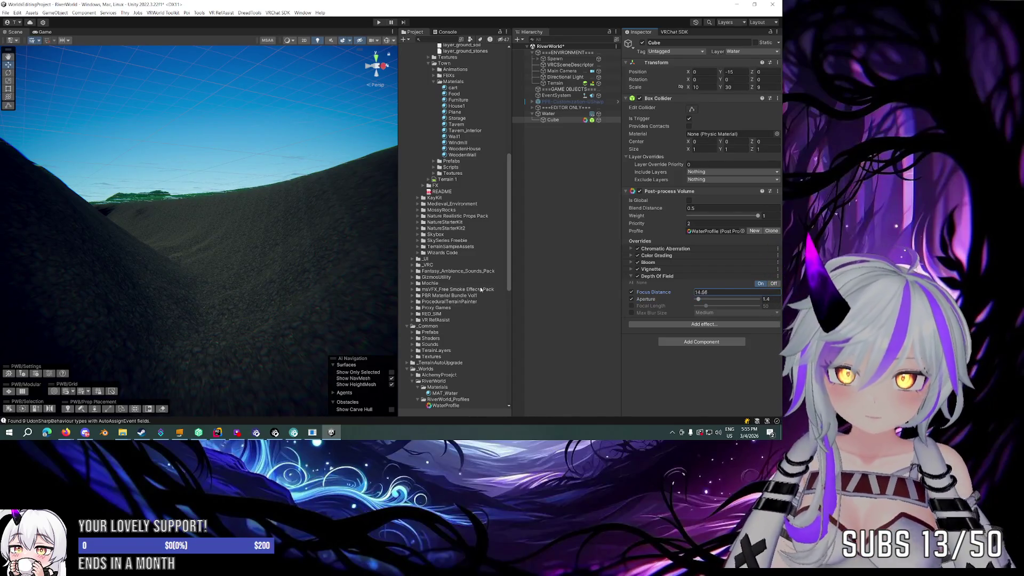
pyautogui.write('27.95')
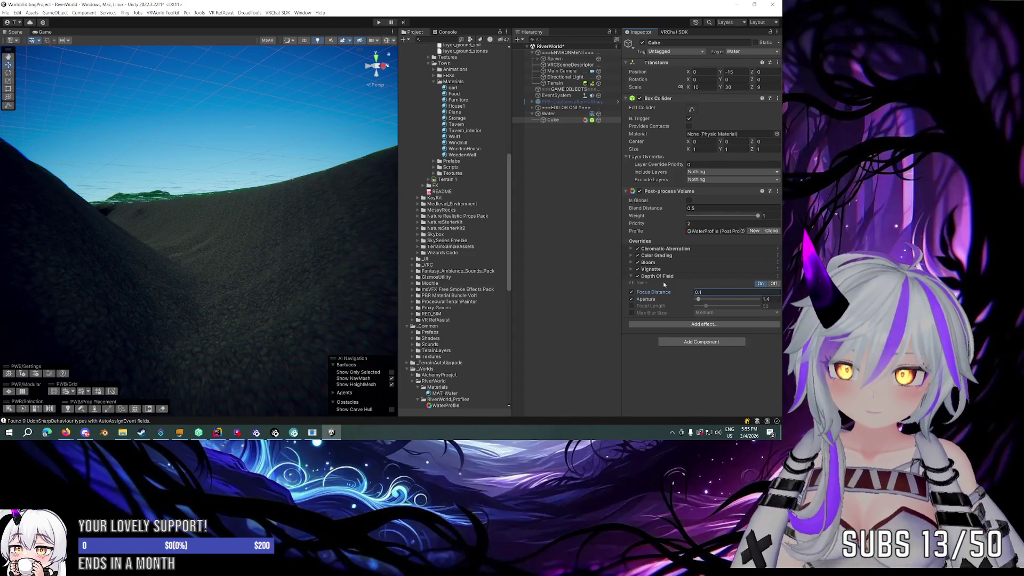
pyautogui.press('BackSpace')
pyautogui.press('BackSpace')
pyautogui.press('BackSpace')
pyautogui.write('5')
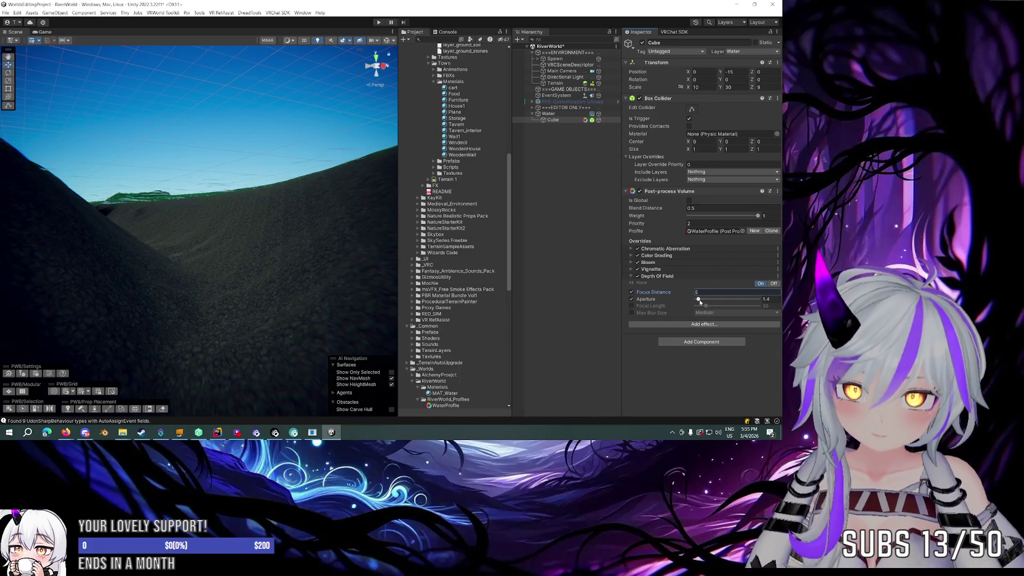
pyautogui.moveTo(699, 300); pyautogui.dragTo(778, 300)
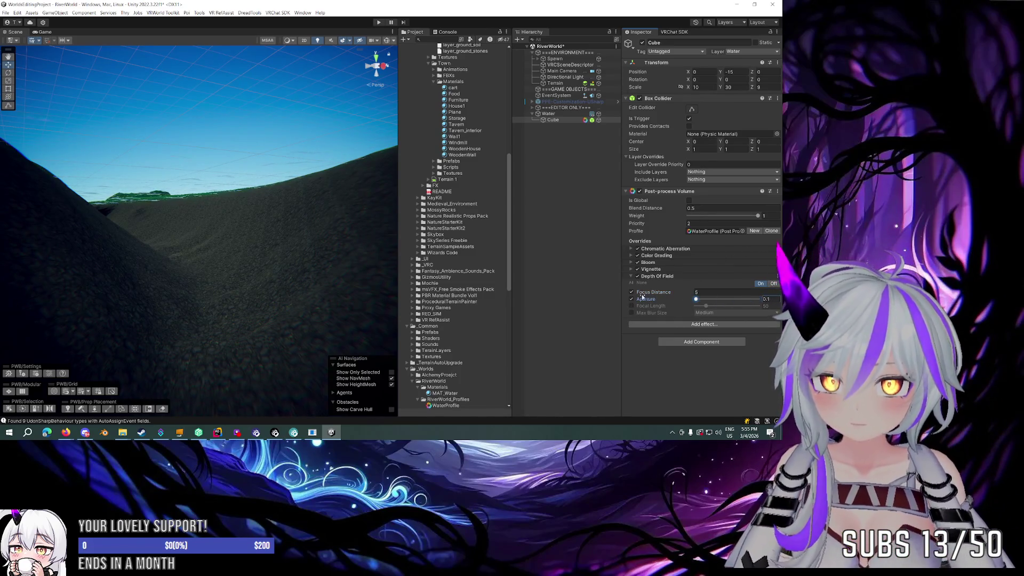
pyautogui.click(632, 292)
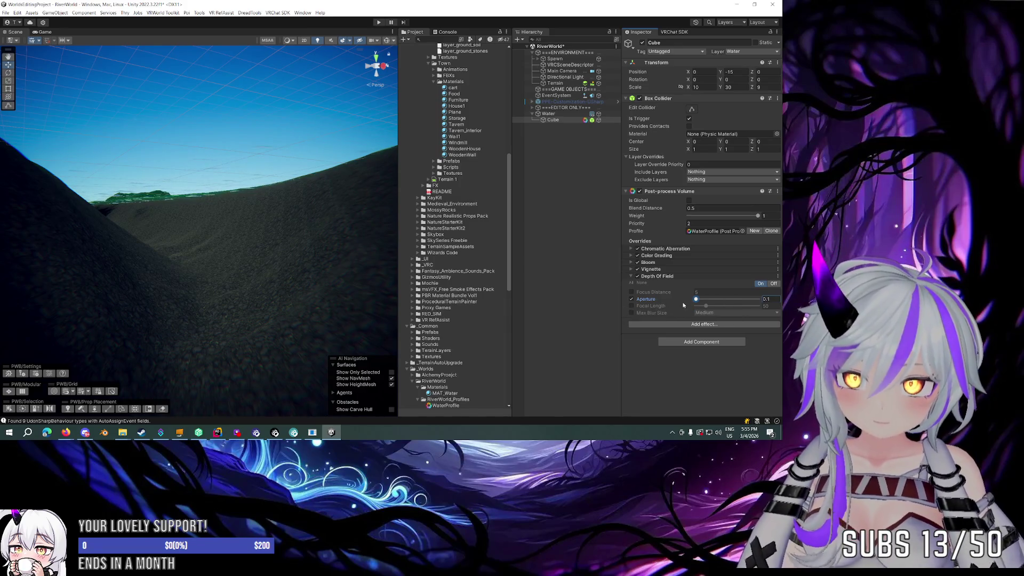
# Step: Override Focal Length and drag it higher, trying Max Blur Size options but leaving Medium
pyautogui.click(632, 305)
pyautogui.moveTo(706, 305)
pyautogui.mouseDown()
pyautogui.moveTo(754, 306)
pyautogui.moveTo(698, 306)
pyautogui.moveTo(727, 290)
pyautogui.moveTo(694, 298)
pyautogui.mouseUp()
pyautogui.click(632, 292)
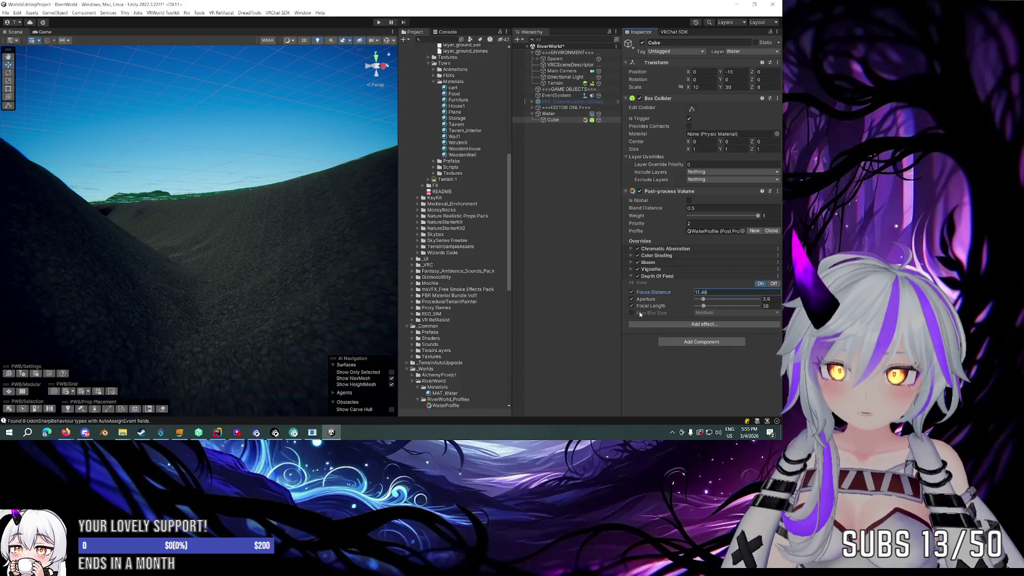
pyautogui.click(632, 313)
pyautogui.click(709, 313)
pyautogui.click(711, 335)
pyautogui.click(711, 314)
pyautogui.click(713, 328)
pyautogui.click(632, 313)
pyautogui.moveTo(704, 308)
pyautogui.mouseDown()
pyautogui.moveTo(717, 306)
pyautogui.moveTo(509, 284)
pyautogui.mouseUp()
# Step: Set the post-process volume Priority to 2
pyautogui.click(651, 292)
pyautogui.click(688, 223)
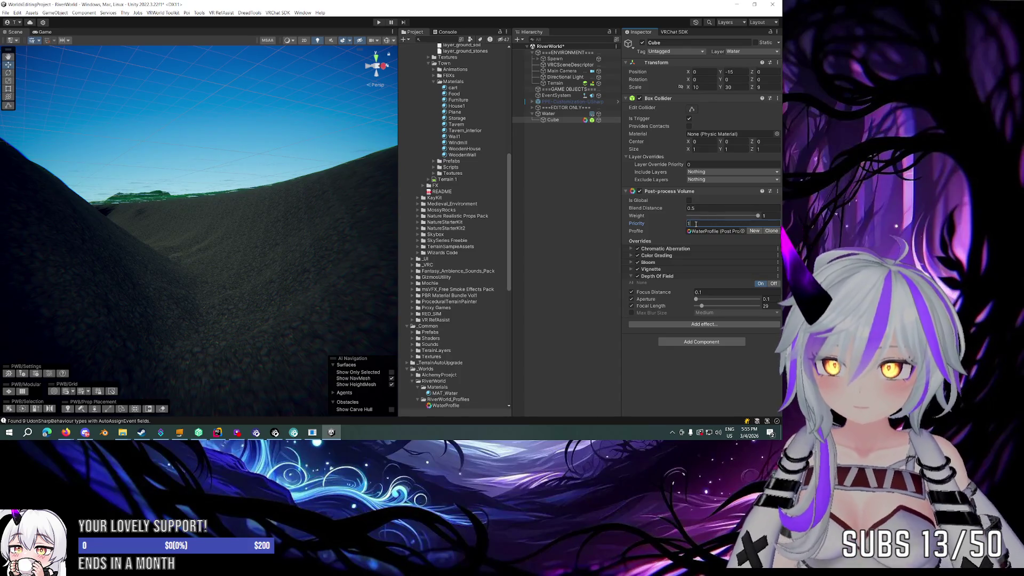
pyautogui.write('2')
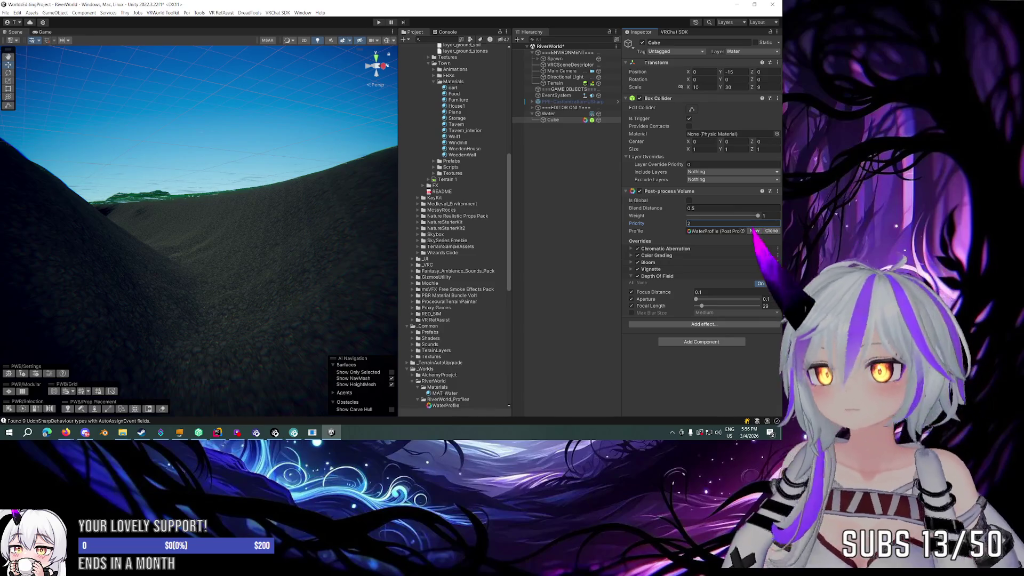
# Step: Expand Color Grading and override Post-exposure, lowering it to -0.2
pyautogui.moveTo(334, 221); pyautogui.dragTo(329, 212)
pyautogui.click(654, 255)
pyautogui.scroll(-3, 654, 256)
pyautogui.scroll(-5, 654, 256)
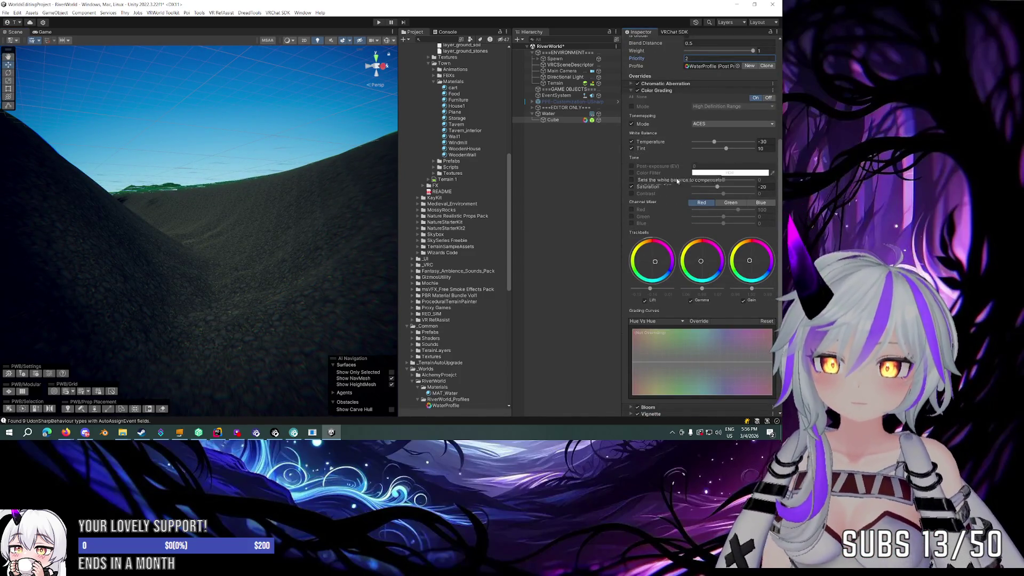
pyautogui.click(631, 166)
pyautogui.moveTo(681, 168)
pyautogui.mouseDown()
pyautogui.moveTo(667, 167)
pyautogui.moveTo(683, 166)
pyautogui.mouseUp()
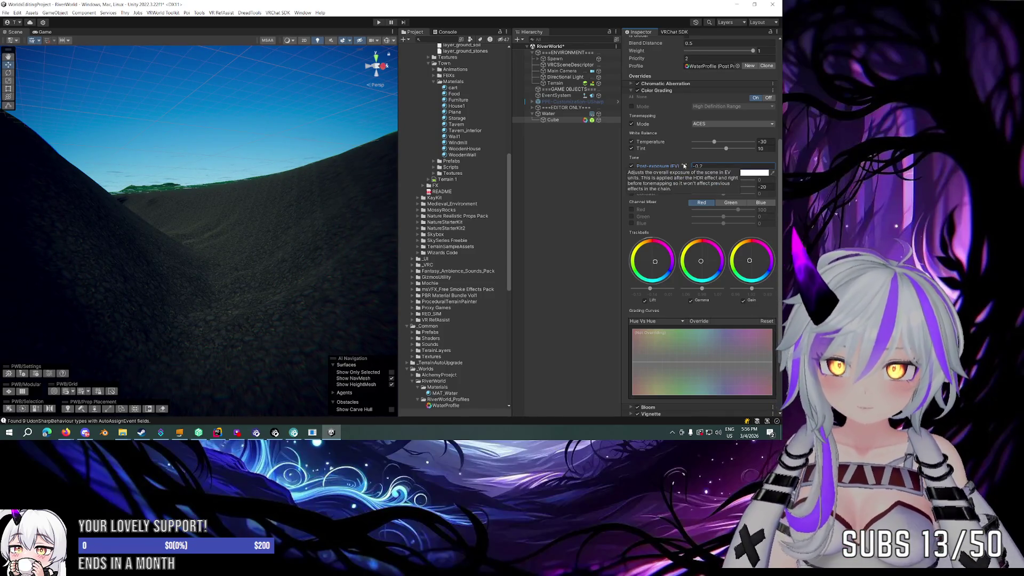
# Step: Override Contrast and raise it, checking the result from the valley in the scene view
pyautogui.click(632, 193)
pyautogui.moveTo(723, 193); pyautogui.dragTo(730, 195)
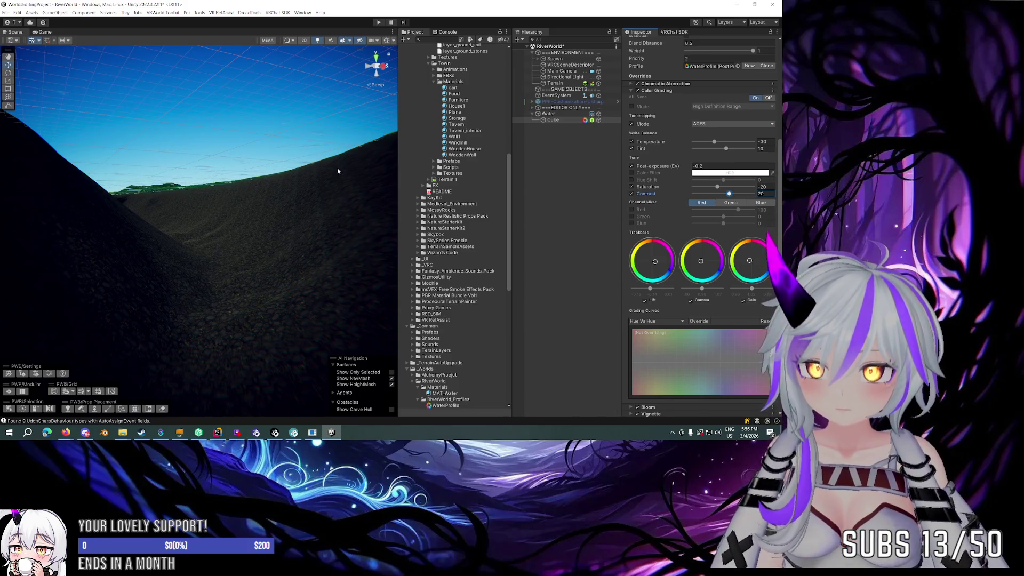
pyautogui.moveTo(336, 171); pyautogui.dragTo(318, 178)
pyautogui.press('e')
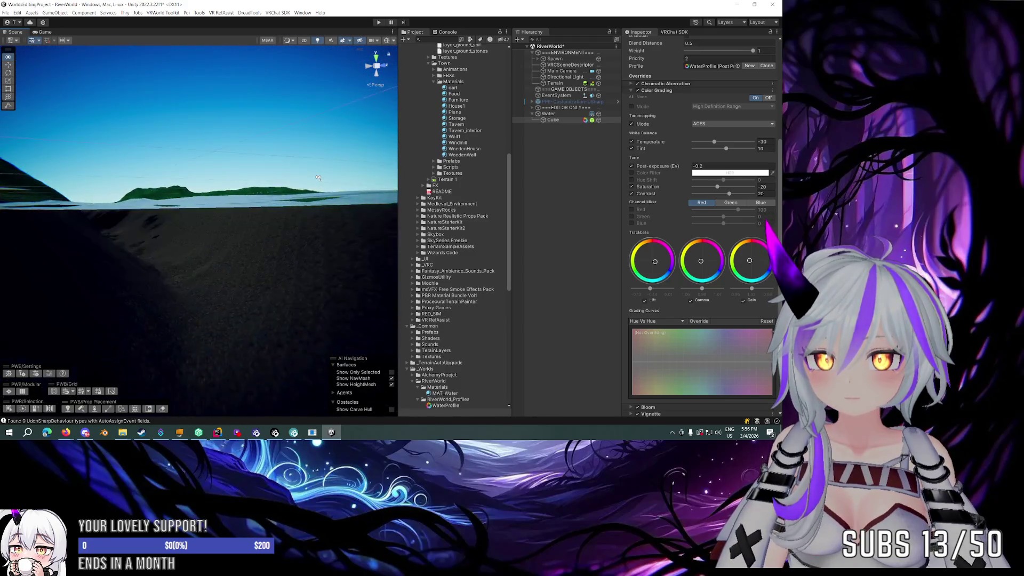
pyautogui.press('q')
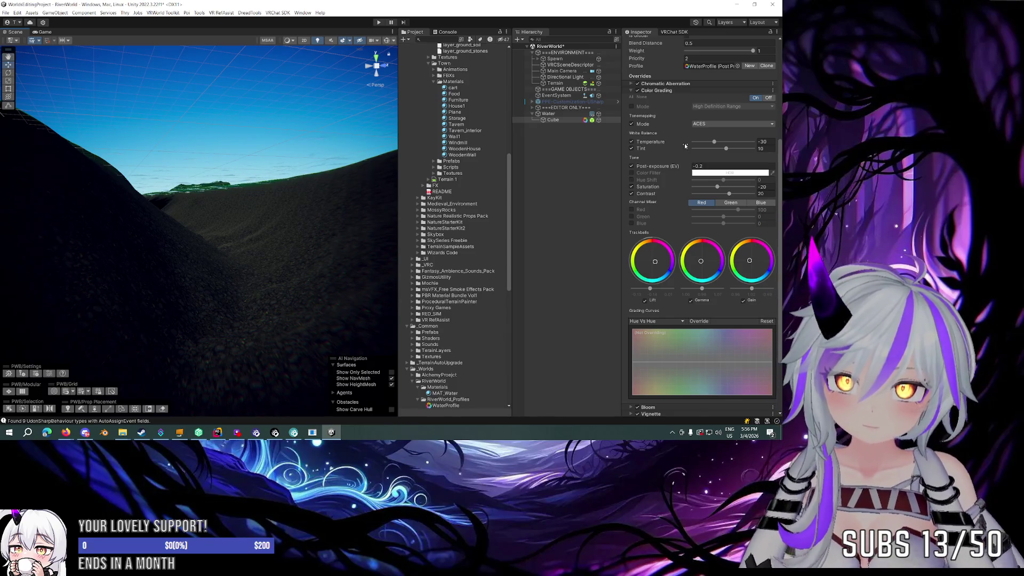
# Step: Override the grading Mode, settling on High Definition Range, and enable the Color Filter override
pyautogui.click(632, 107)
pyautogui.click(696, 106)
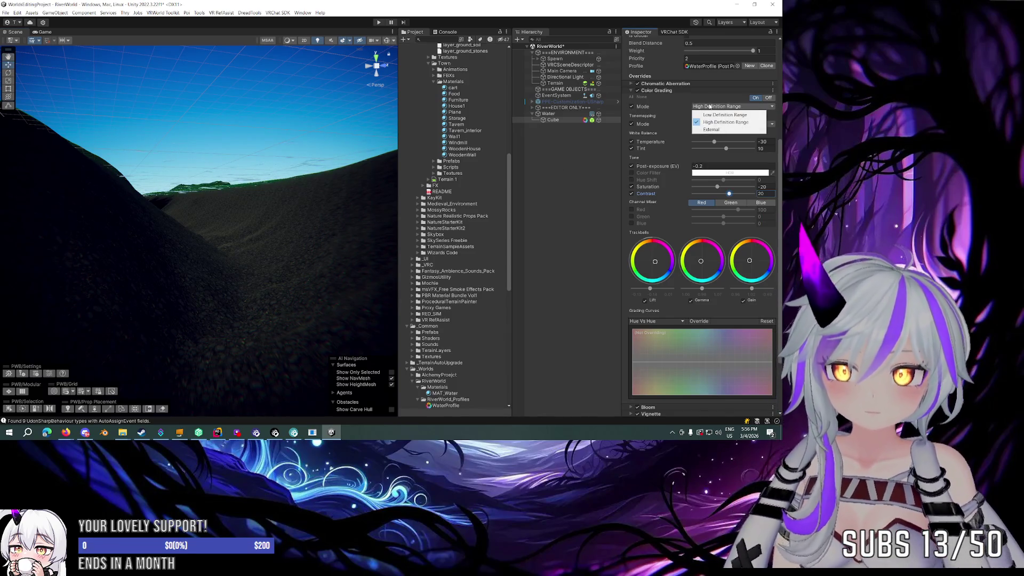
pyautogui.click(707, 115)
pyautogui.click(709, 108)
pyautogui.click(707, 129)
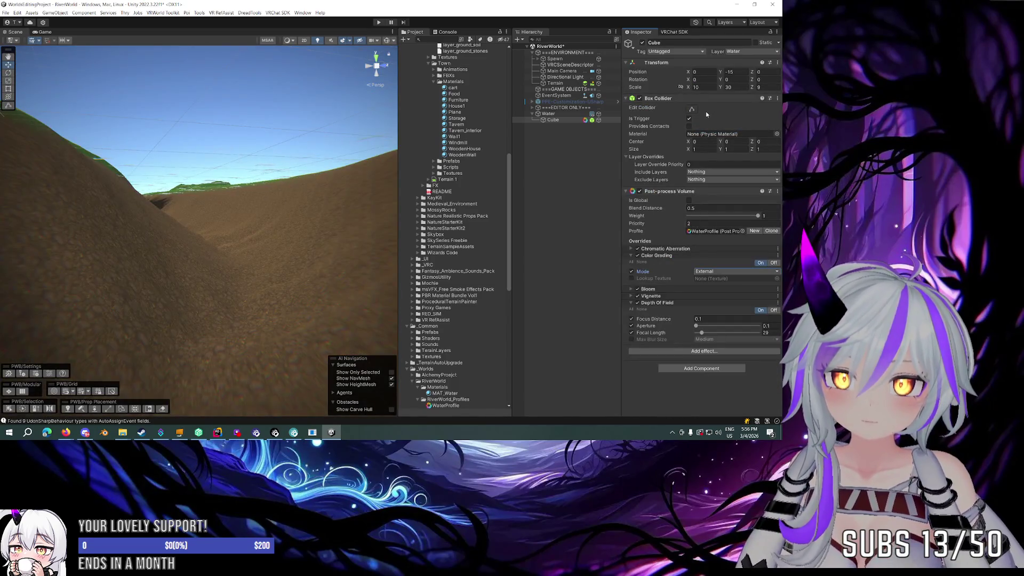
pyautogui.click(715, 271)
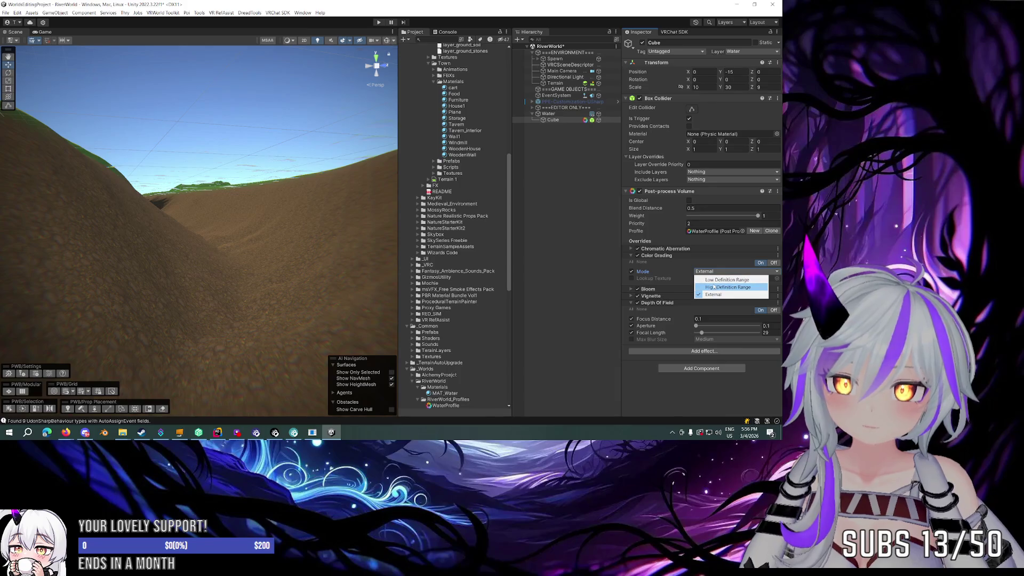
pyautogui.click(715, 286)
pyautogui.scroll(-5, 701, 224)
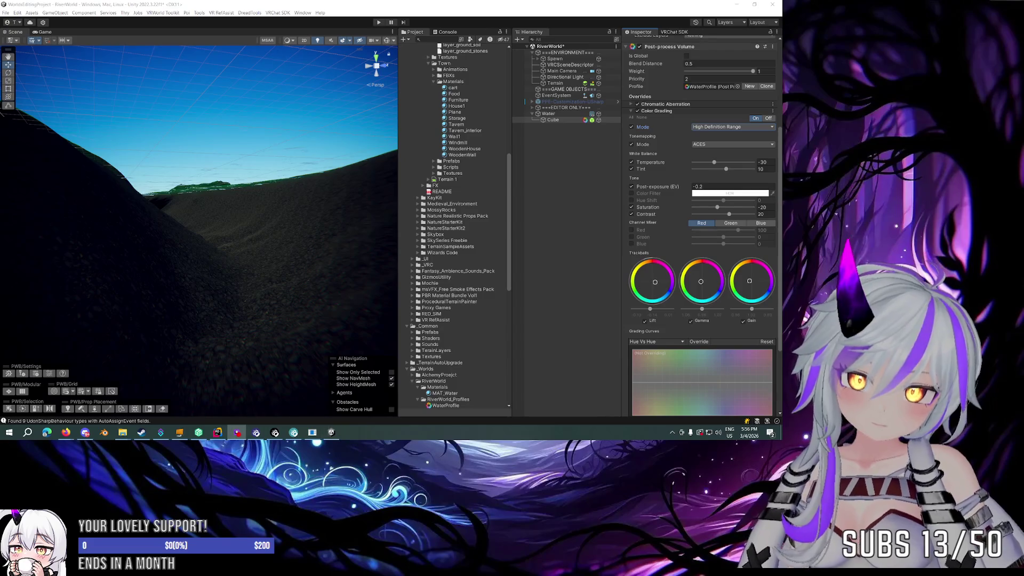
pyautogui.click(632, 194)
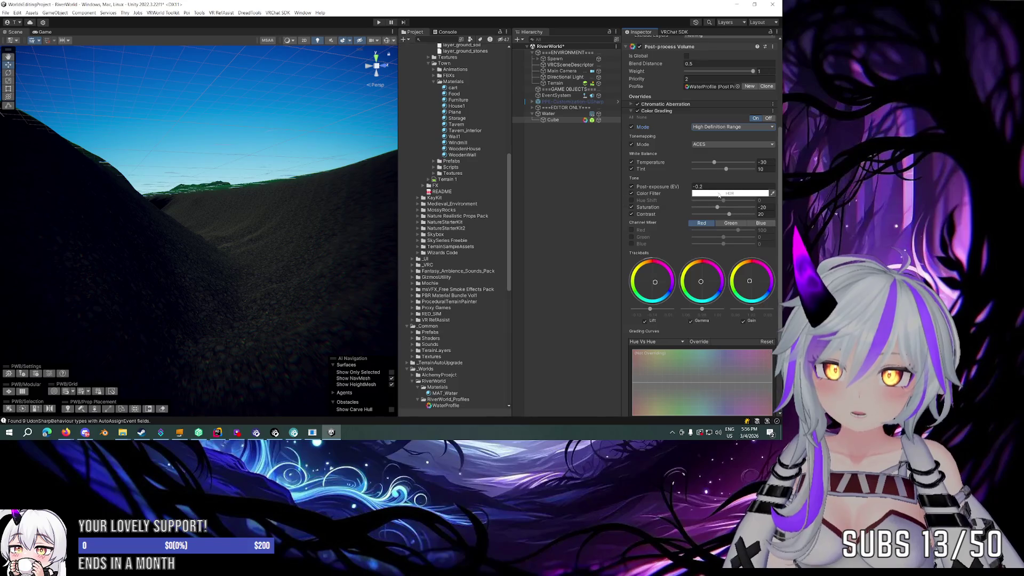
# Step: Set the water Color Grading's Post-exposure to 0 and return its Color Filter to plain white
pyautogui.click(729, 193)
pyautogui.click(715, 245)
pyautogui.moveTo(715, 252)
pyautogui.mouseDown()
pyautogui.moveTo(711, 261)
pyautogui.moveTo(711, 242)
pyautogui.moveTo(716, 252)
pyautogui.mouseUp()
pyautogui.click(776, 187)
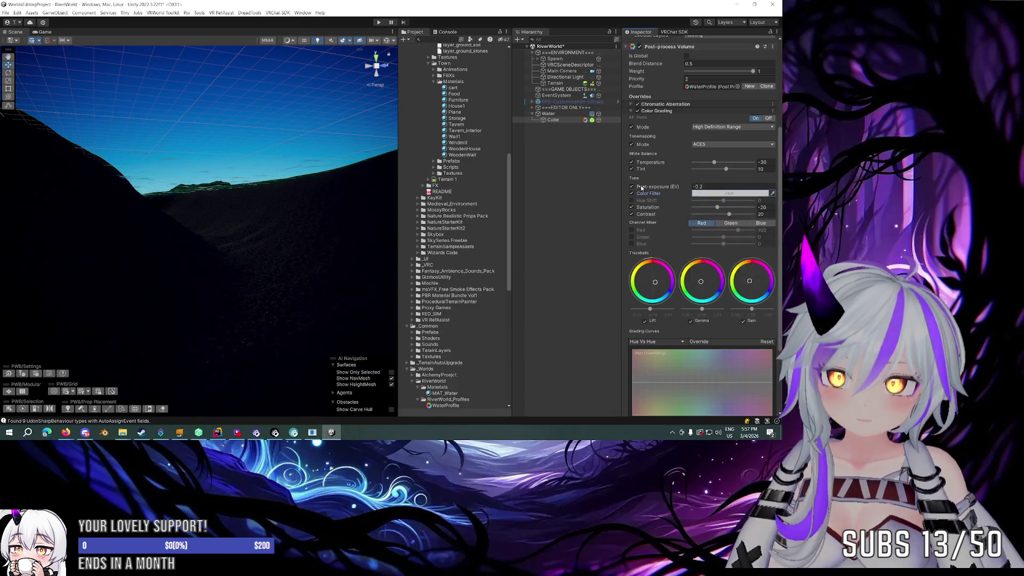
pyautogui.write('0')
pyautogui.click(700, 193)
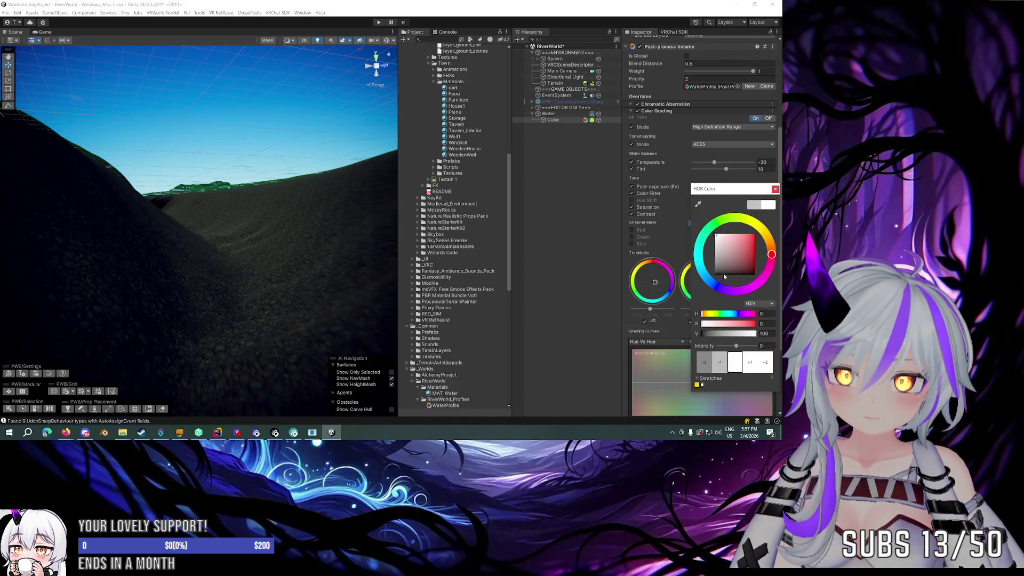
pyautogui.moveTo(721, 248)
pyautogui.mouseDown()
pyautogui.moveTo(727, 232)
pyautogui.moveTo(715, 229)
pyautogui.mouseUp()
pyautogui.press('Escape')
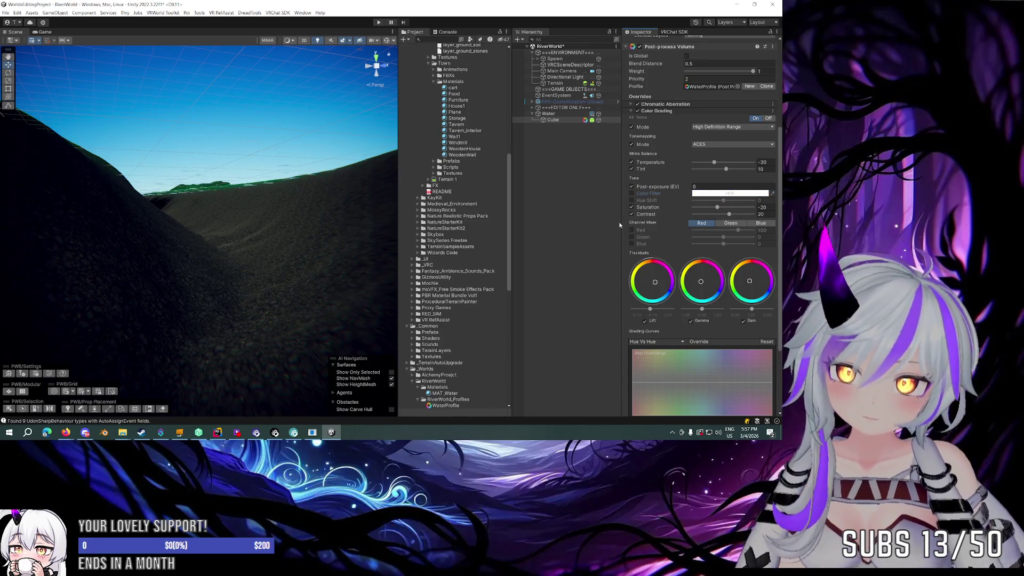
pyautogui.scroll(3, 266, 179)
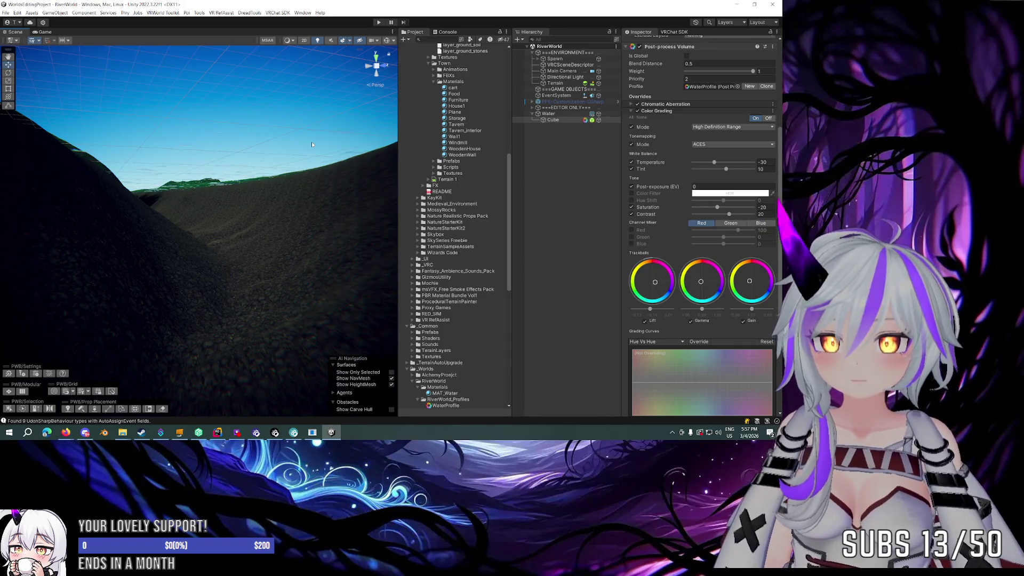
pyautogui.press('f')
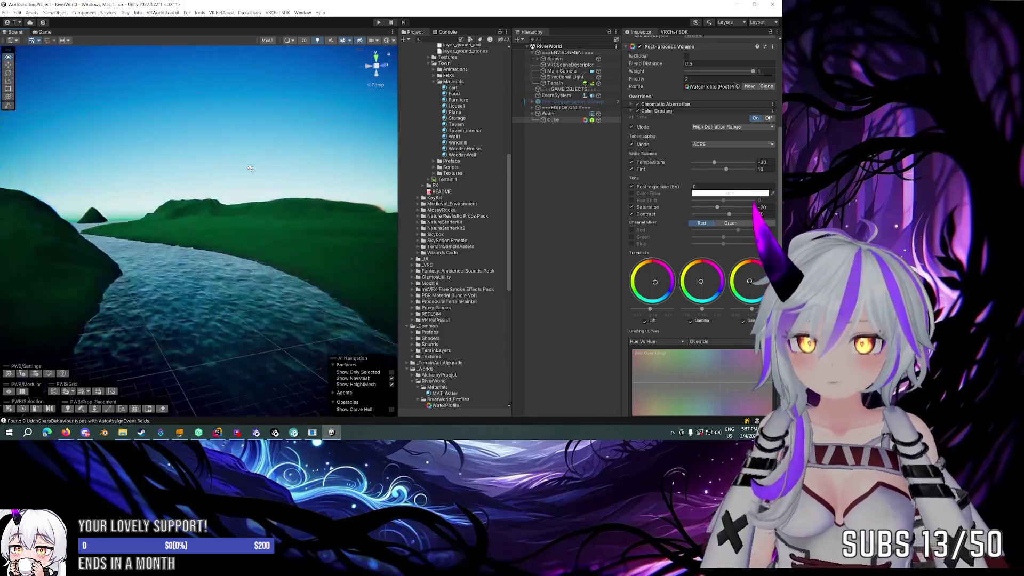
# Step: Lift the Main Camera to Transform Position Y 2, then select the Terrain
pyautogui.click(565, 71)
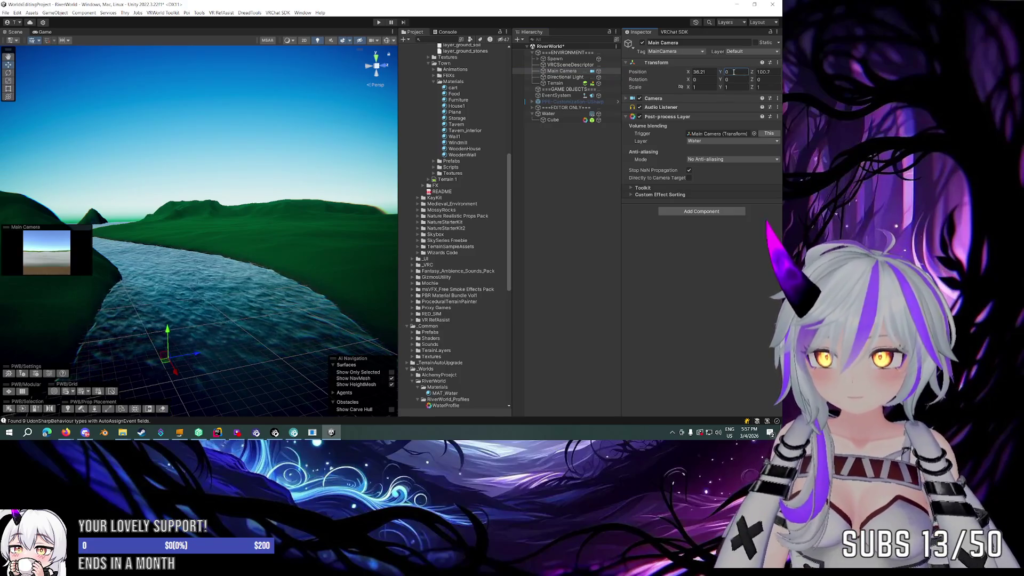
pyautogui.moveTo(720, 72); pyautogui.dragTo(745, 74)
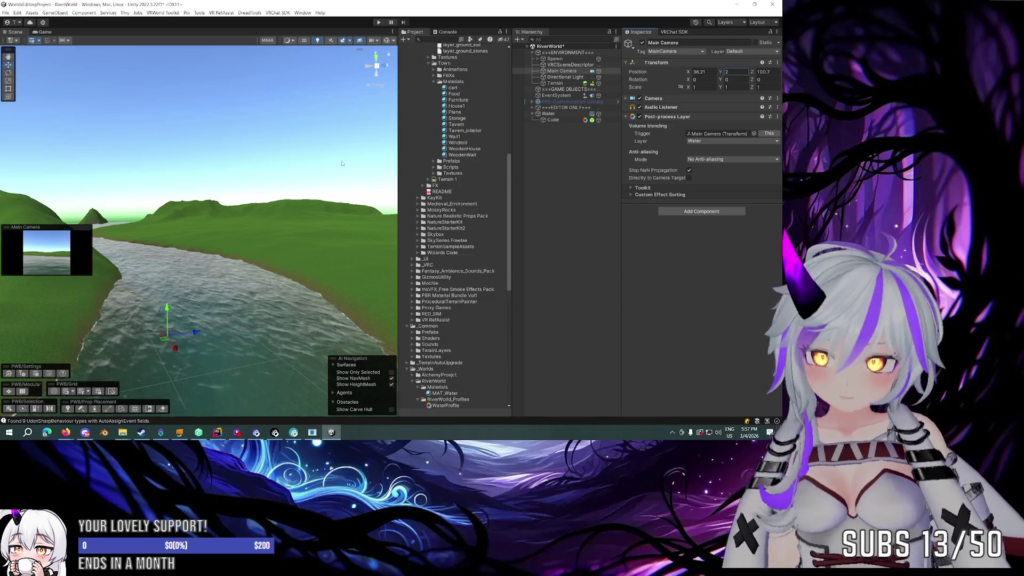
pyautogui.click(555, 83)
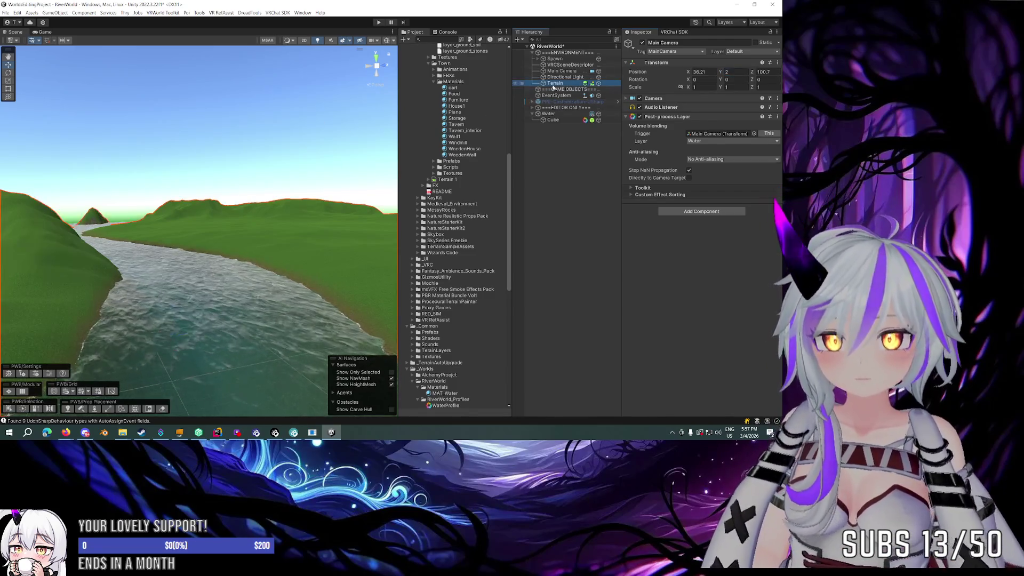
pyautogui.moveTo(213, 213)
pyautogui.mouseDown()
pyautogui.moveTo(135, 172)
pyautogui.moveTo(264, 170)
pyautogui.moveTo(374, 192)
pyautogui.moveTo(567, 77)
pyautogui.mouseUp()
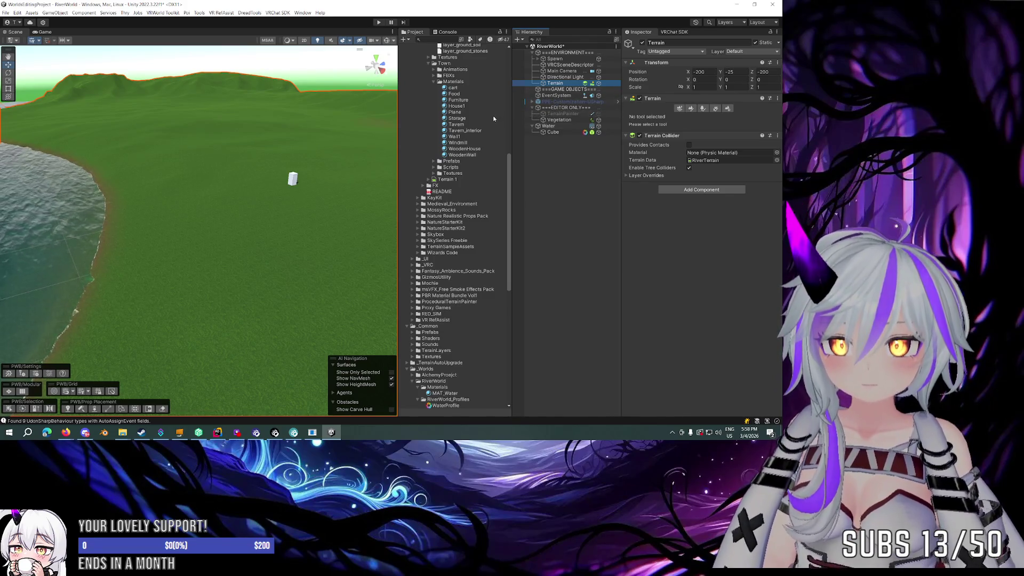
# Step: Switch the terrain tool to Paint Terrain's Paint Texture mode
pyautogui.moveTo(266, 138)
pyautogui.mouseDown()
pyautogui.moveTo(98, 121)
pyautogui.moveTo(171, 171)
pyautogui.mouseUp()
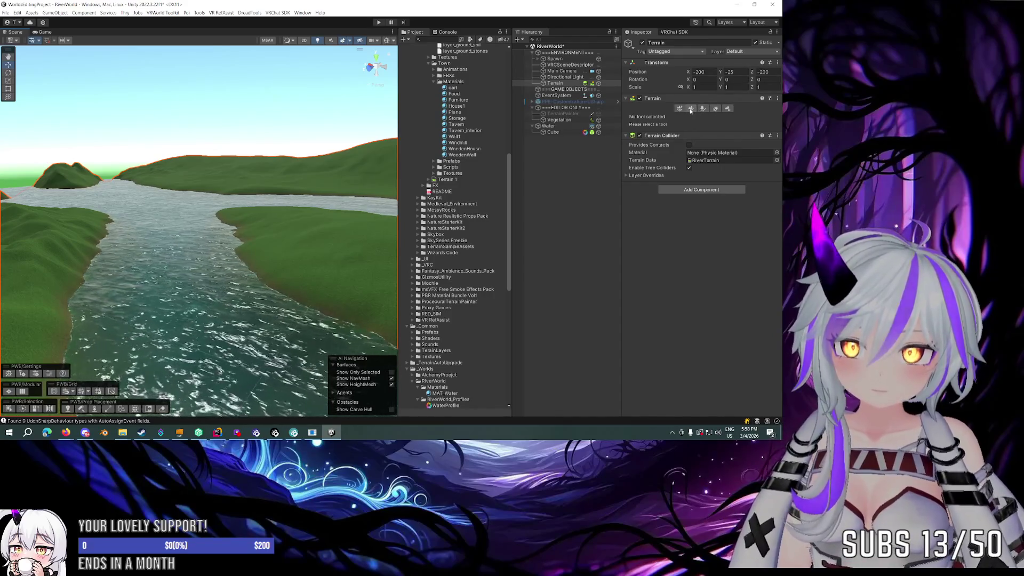
pyautogui.click(691, 110)
pyautogui.click(688, 116)
pyautogui.click(684, 184)
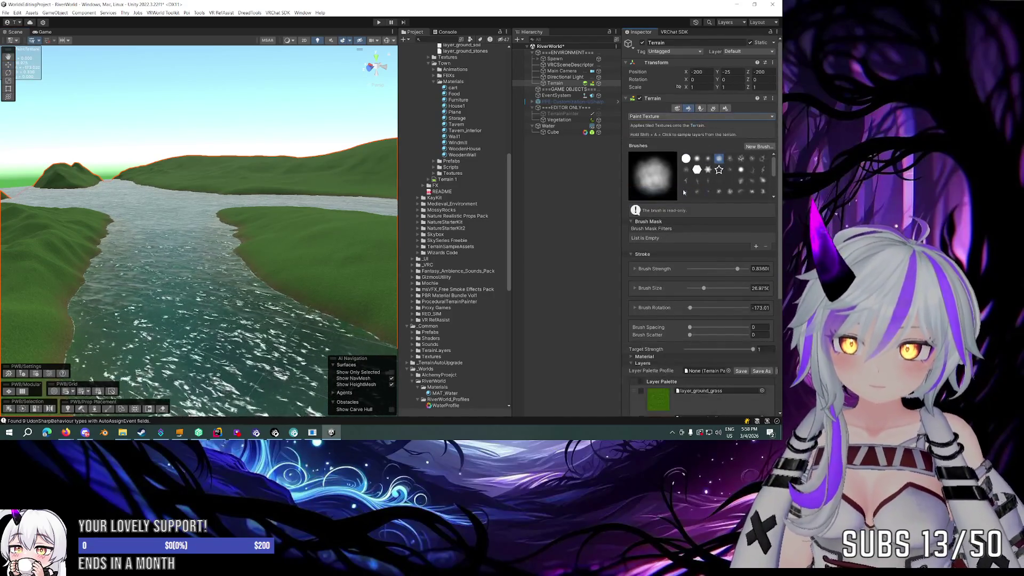
pyautogui.scroll(-5, 720, 293)
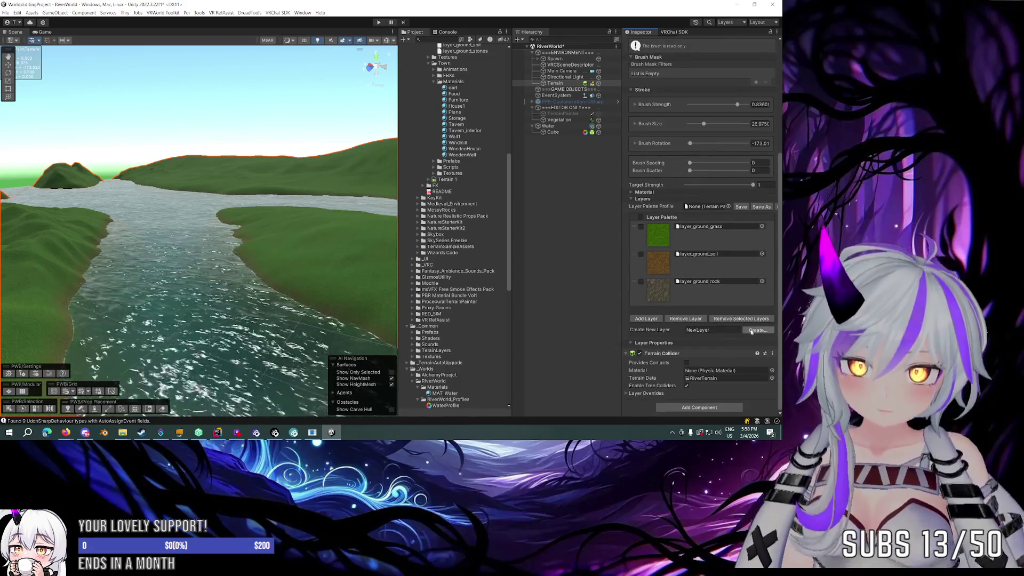
# Step: Add layer_ground_road to the terrain layers by searching 'road' in Select Terrain Layer
pyautogui.click(752, 330)
pyautogui.moveTo(617, 177)
pyautogui.mouseDown()
pyautogui.moveTo(387, 85)
pyautogui.moveTo(319, 85)
pyautogui.moveTo(318, 126)
pyautogui.moveTo(307, 129)
pyautogui.mouseUp()
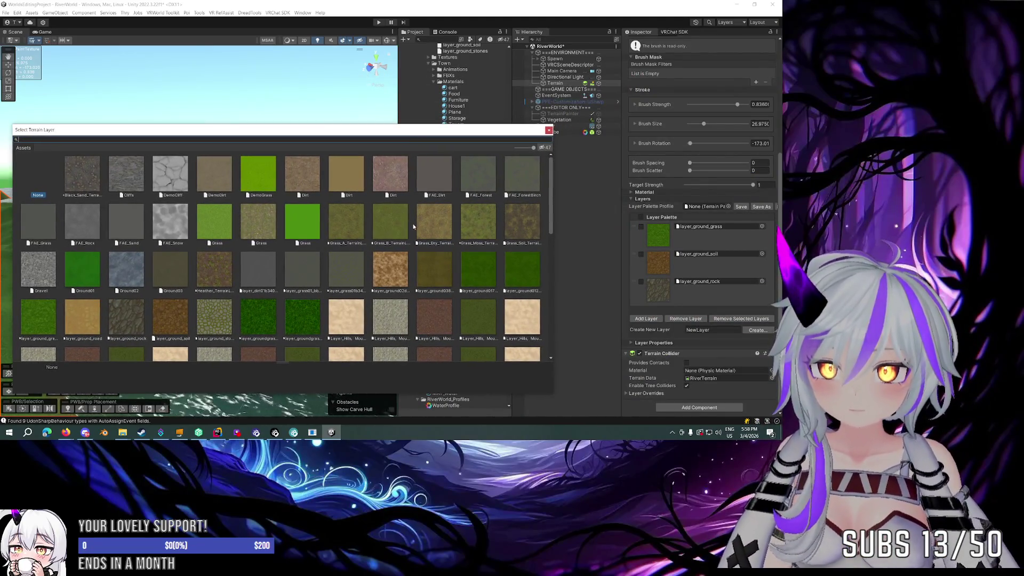
pyautogui.scroll(-3, 412, 224)
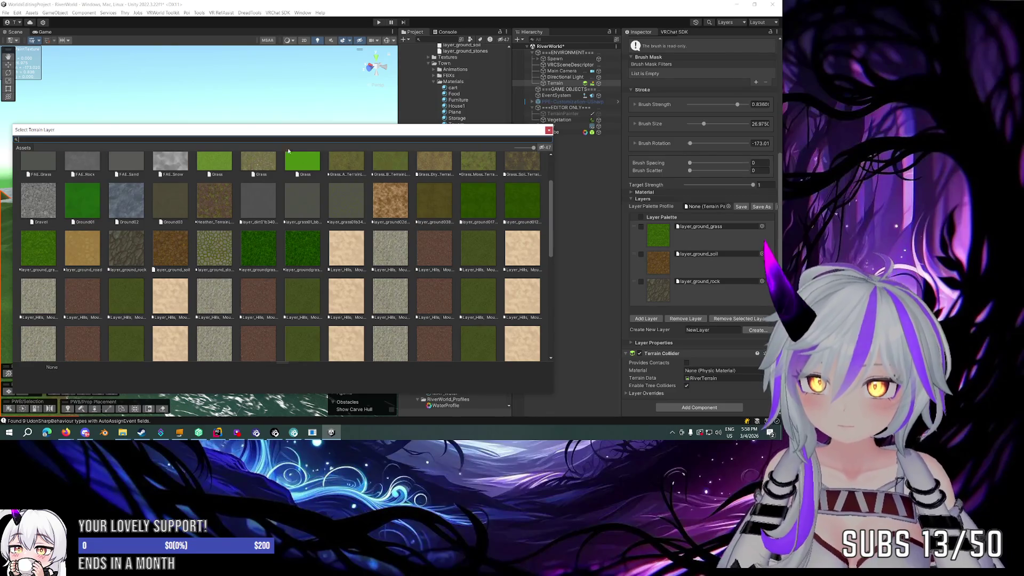
pyautogui.write('p')
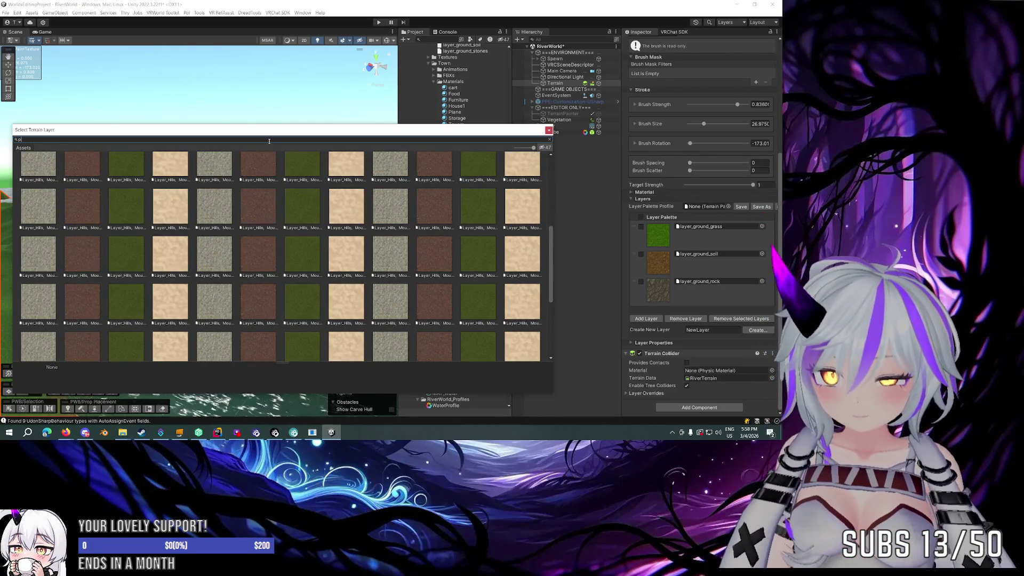
pyautogui.write('ath')
pyautogui.press('BackSpace')
pyautogui.press('BackSpace')
pyautogui.press('BackSpace')
pyautogui.write('road')
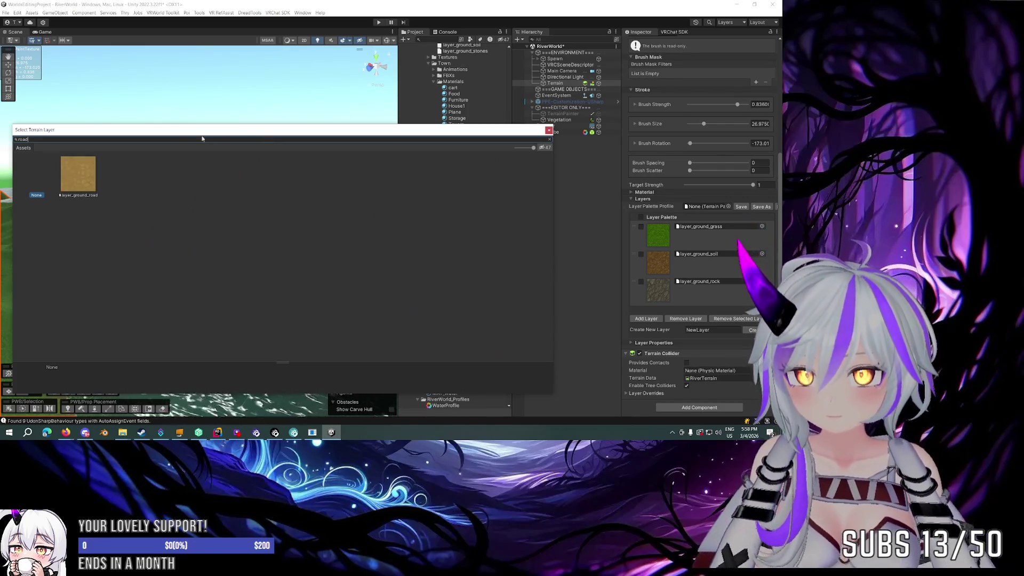
pyautogui.click(83, 169)
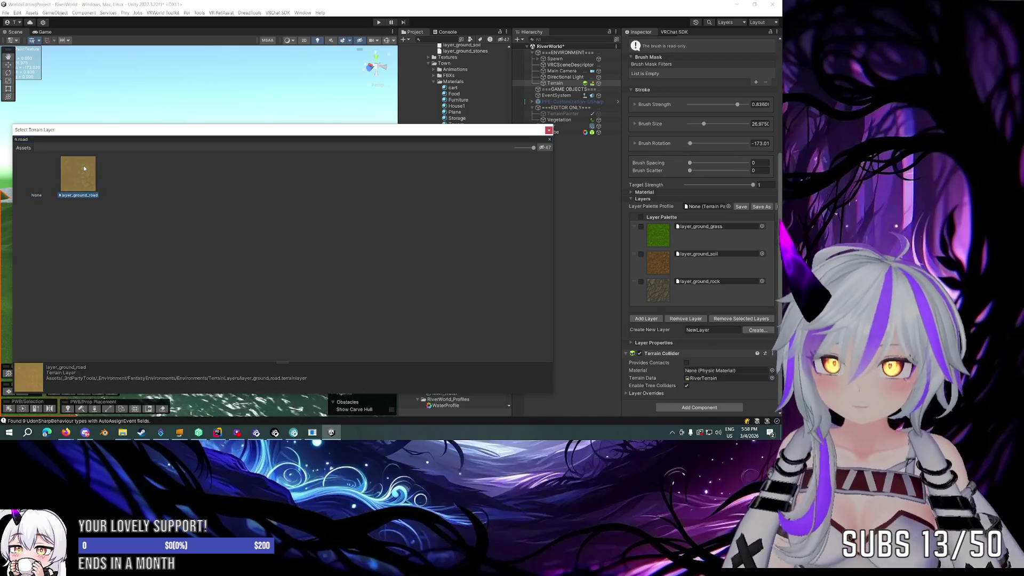
pyautogui.doubleClick(84, 168)
pyautogui.moveTo(350, 186)
pyautogui.mouseDown()
pyautogui.moveTo(298, 183)
pyautogui.moveTo(205, 206)
pyautogui.moveTo(263, 217)
pyautogui.moveTo(291, 208)
pyautogui.moveTo(206, 213)
pyautogui.moveTo(280, 213)
pyautogui.mouseUp()
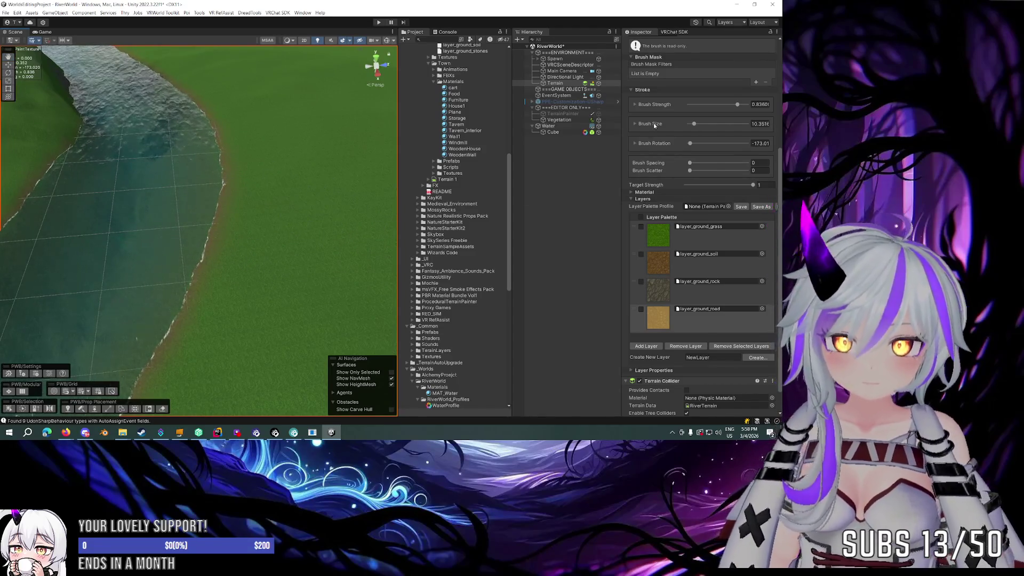
# Step: Paint a curving dirt path onto the grass with a new brush at strength about 0.41
pyautogui.scroll(5, 654, 124)
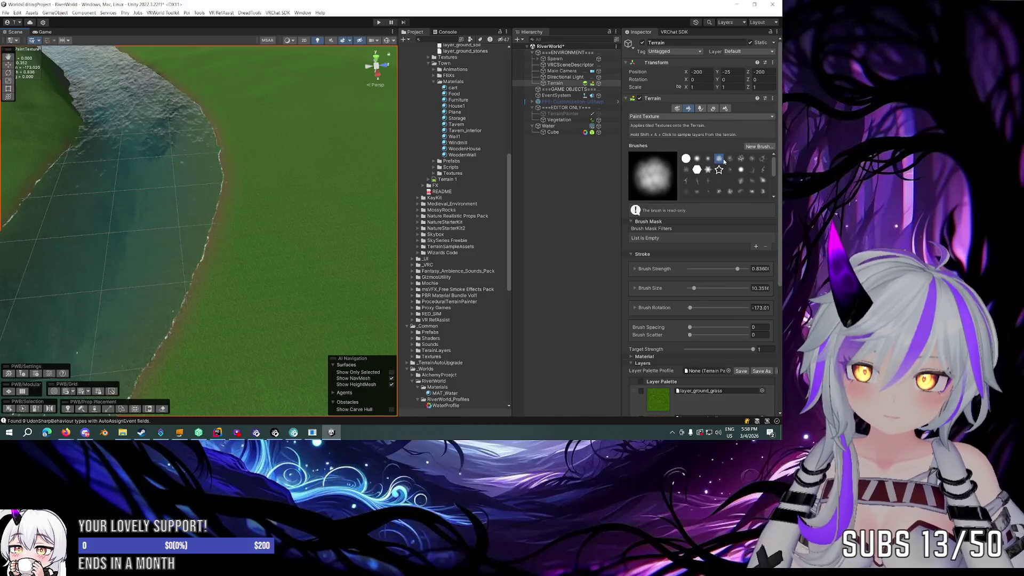
pyautogui.click(730, 158)
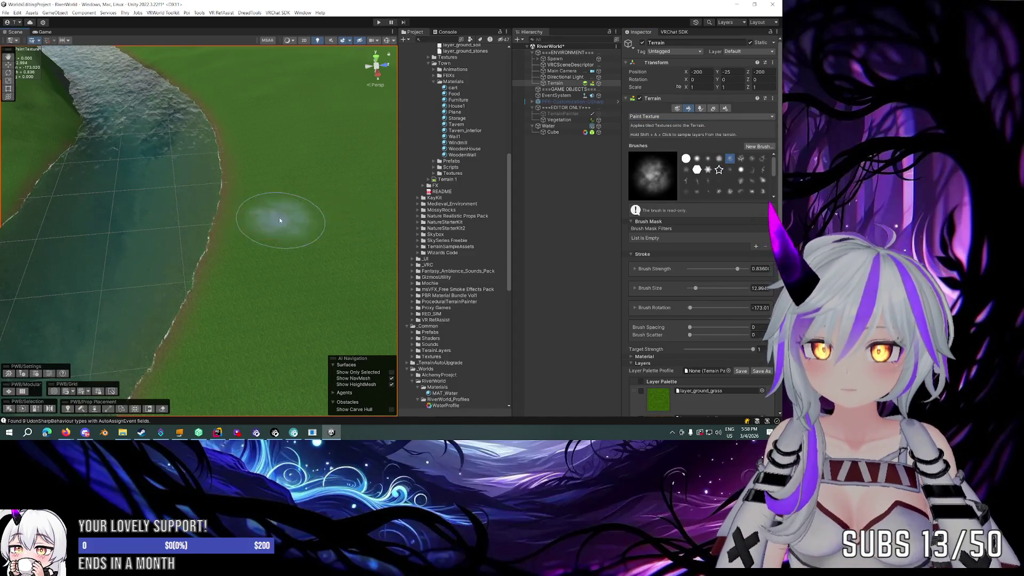
pyautogui.moveTo(734, 268); pyautogui.dragTo(713, 269)
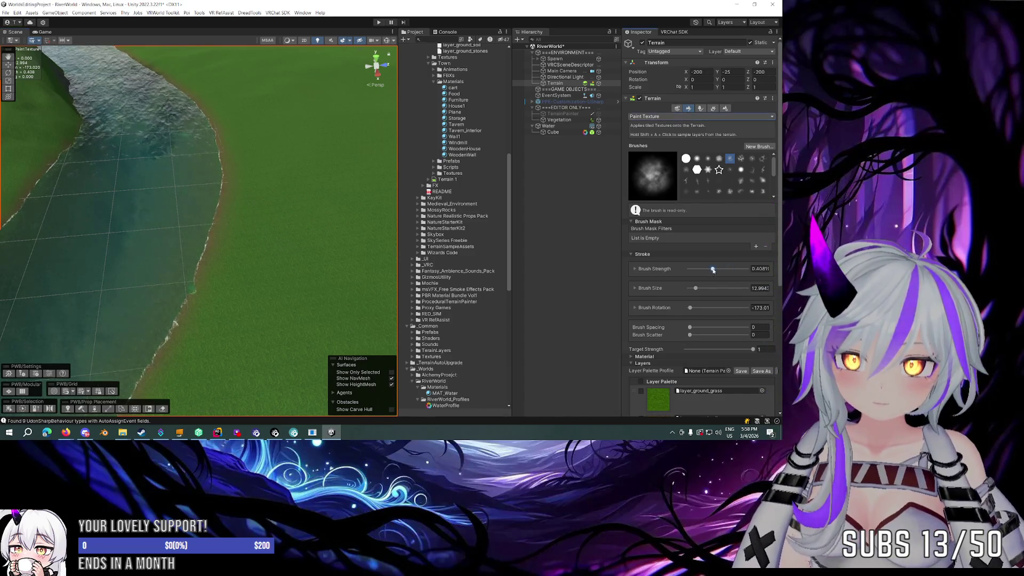
pyautogui.moveTo(258, 219)
pyautogui.mouseDown()
pyautogui.moveTo(284, 217)
pyautogui.moveTo(267, 224)
pyautogui.mouseUp()
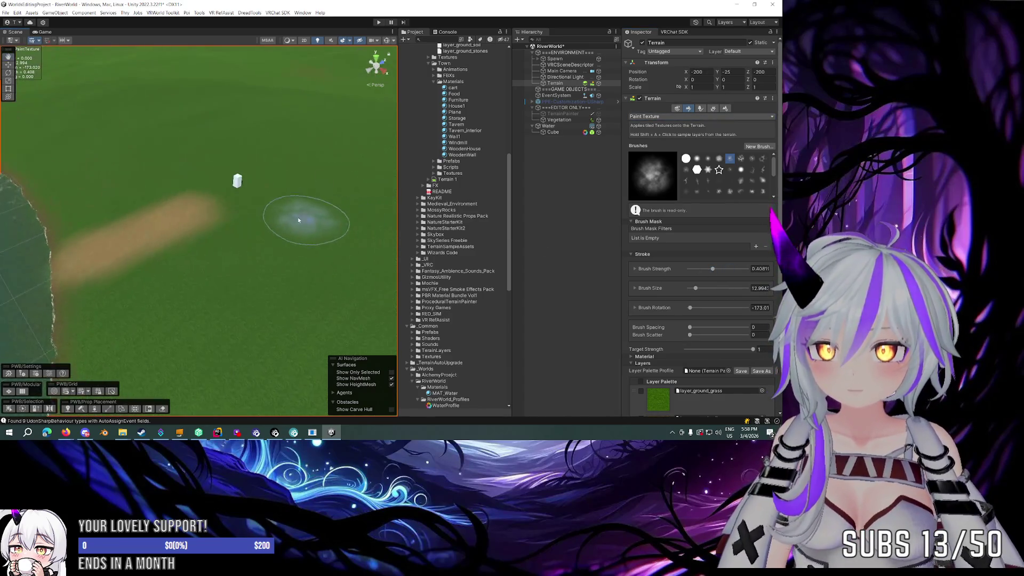
pyautogui.moveTo(208, 202); pyautogui.dragTo(276, 152)
pyautogui.scroll(3, 279, 155)
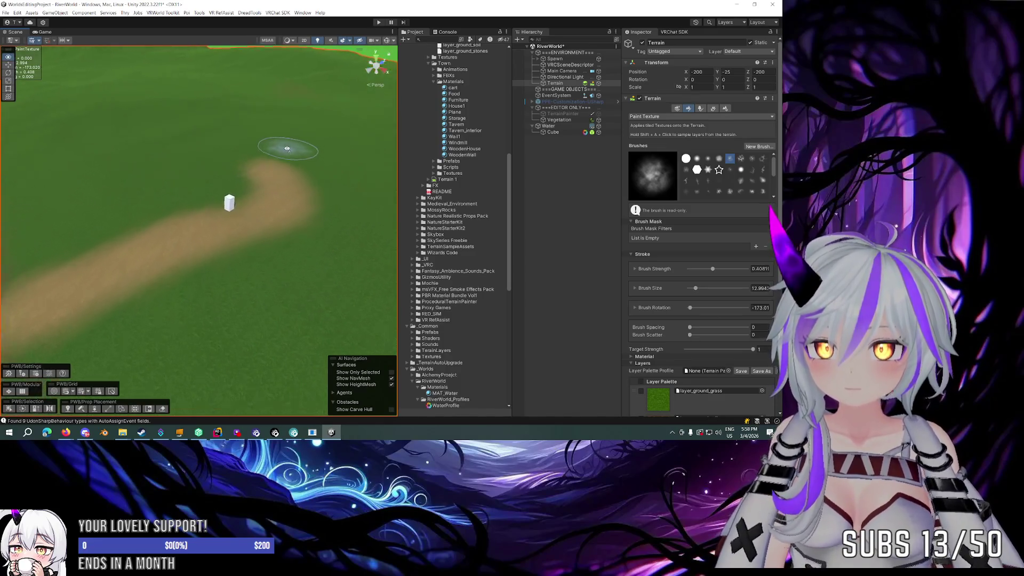
pyautogui.moveTo(279, 268)
pyautogui.mouseDown()
pyautogui.moveTo(217, 196)
pyautogui.moveTo(234, 186)
pyautogui.moveTo(119, 192)
pyautogui.moveTo(183, 217)
pyautogui.mouseUp()
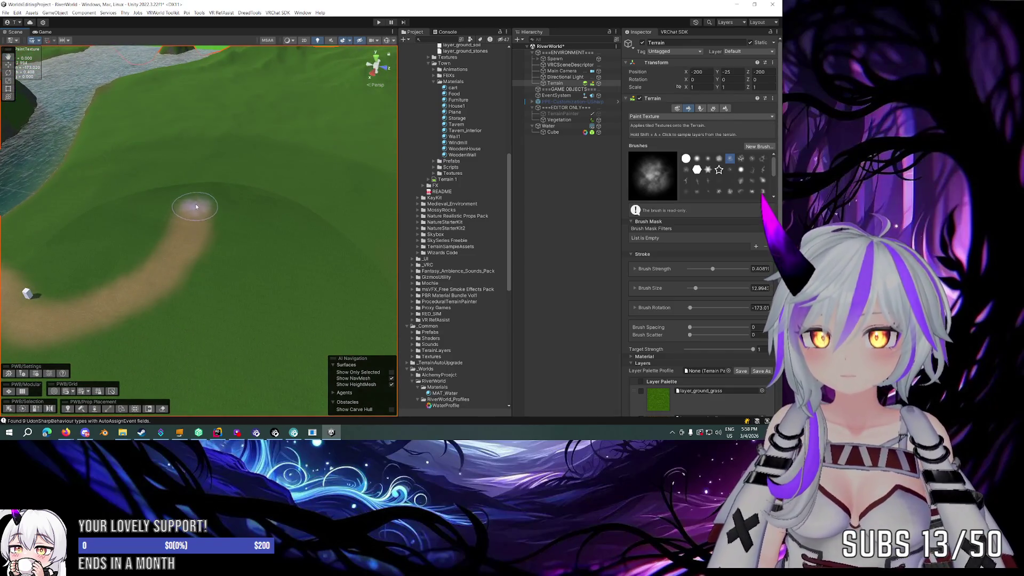
# Step: Enlarge the brush to about 21.66, paint another curving dirt stretch, and inspect the path
pyautogui.moveTo(240, 176)
pyautogui.mouseDown()
pyautogui.moveTo(171, 183)
pyautogui.moveTo(210, 219)
pyautogui.mouseUp()
pyautogui.press(']')
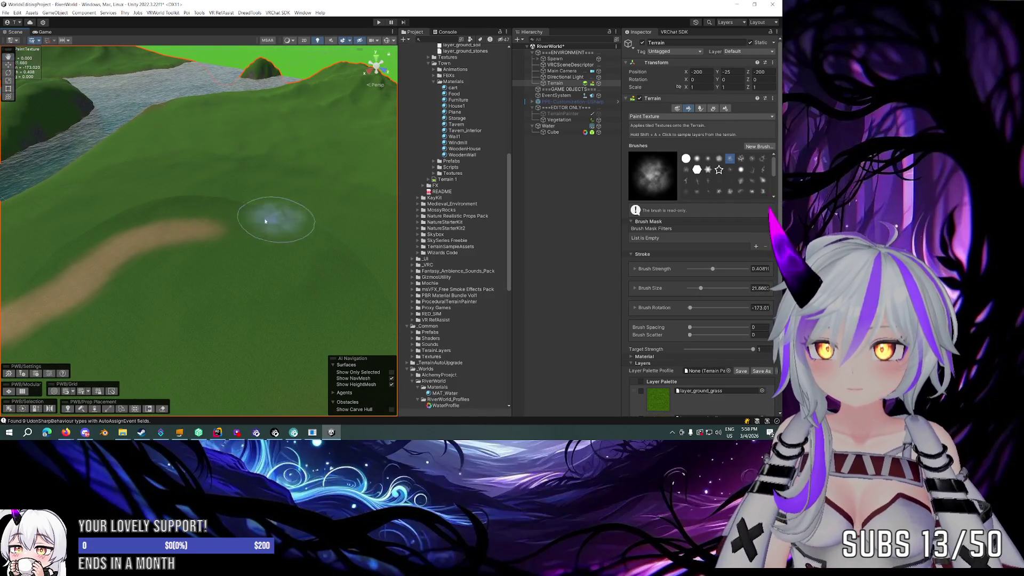
pyautogui.moveTo(227, 211)
pyautogui.mouseDown()
pyautogui.moveTo(202, 216)
pyautogui.moveTo(242, 178)
pyautogui.moveTo(336, 229)
pyautogui.moveTo(271, 283)
pyautogui.moveTo(226, 237)
pyautogui.moveTo(286, 235)
pyautogui.moveTo(222, 248)
pyautogui.moveTo(180, 233)
pyautogui.moveTo(247, 217)
pyautogui.moveTo(306, 239)
pyautogui.moveTo(229, 236)
pyautogui.moveTo(246, 245)
pyautogui.moveTo(217, 210)
pyautogui.moveTo(103, 215)
pyautogui.mouseUp()
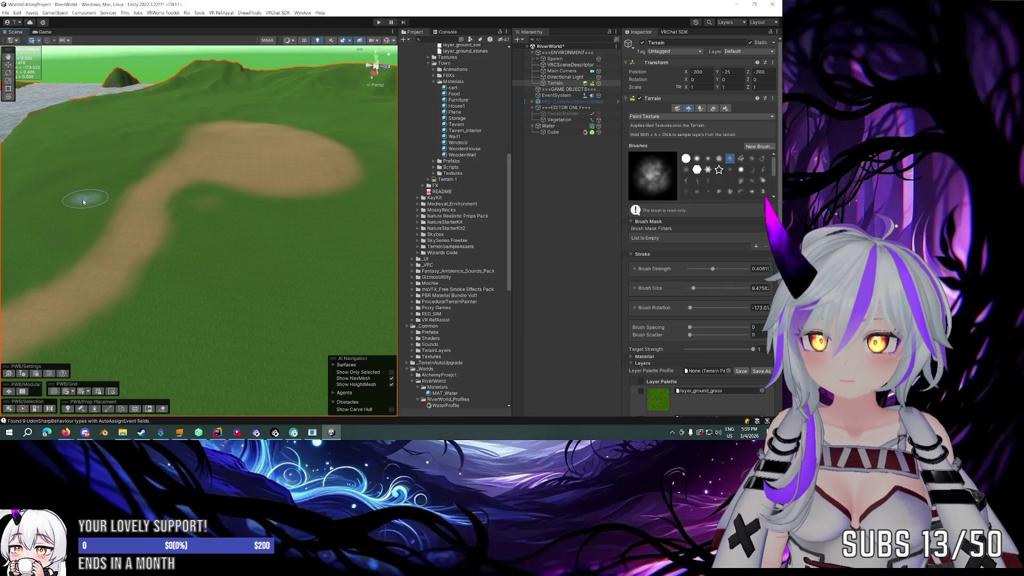
pyautogui.moveTo(185, 238)
pyautogui.mouseDown()
pyautogui.moveTo(199, 231)
pyautogui.moveTo(198, 243)
pyautogui.mouseUp()
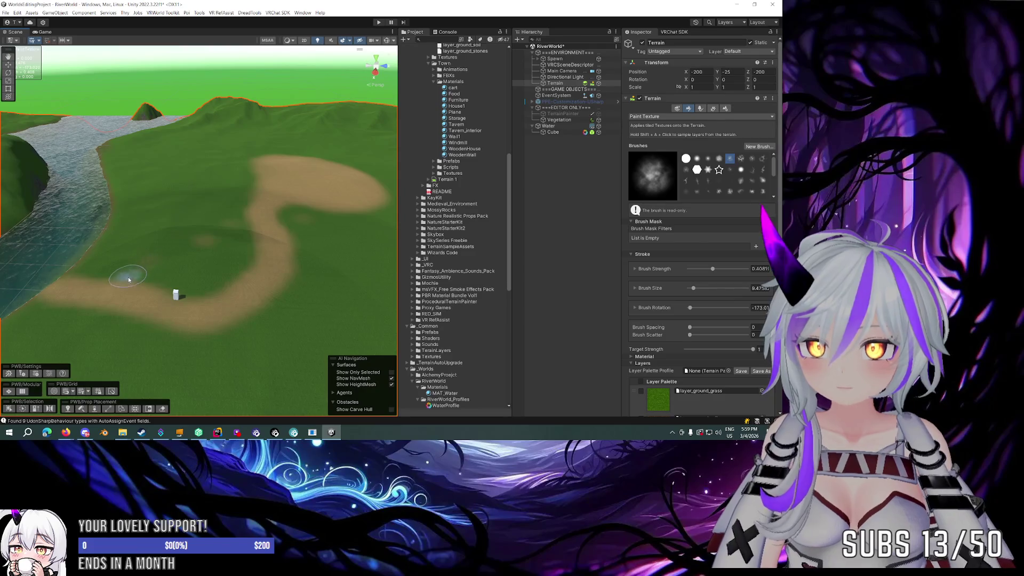
pyautogui.scroll(5, 159, 277)
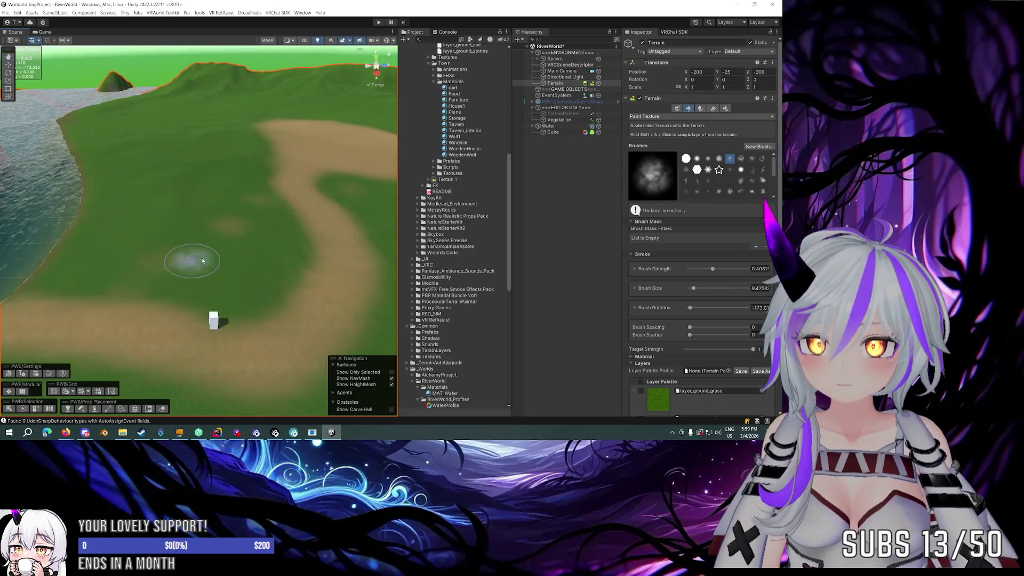
pyautogui.moveTo(292, 238)
pyautogui.mouseDown()
pyautogui.moveTo(293, 247)
pyautogui.moveTo(265, 247)
pyautogui.mouseUp()
pyautogui.scroll(5, 265, 247)
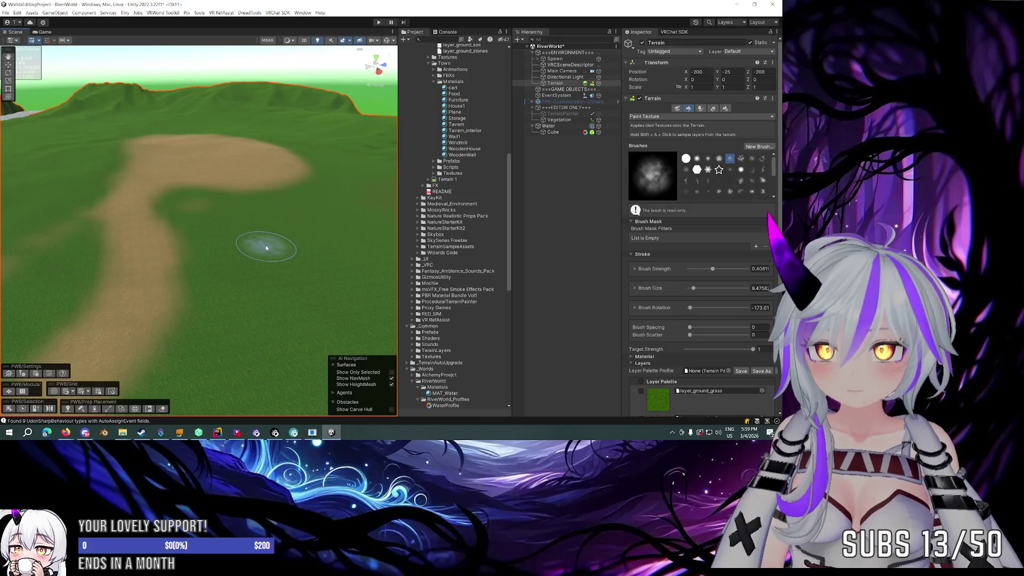
pyautogui.hotkey('ctrl', 'a')
pyautogui.click(560, 101)
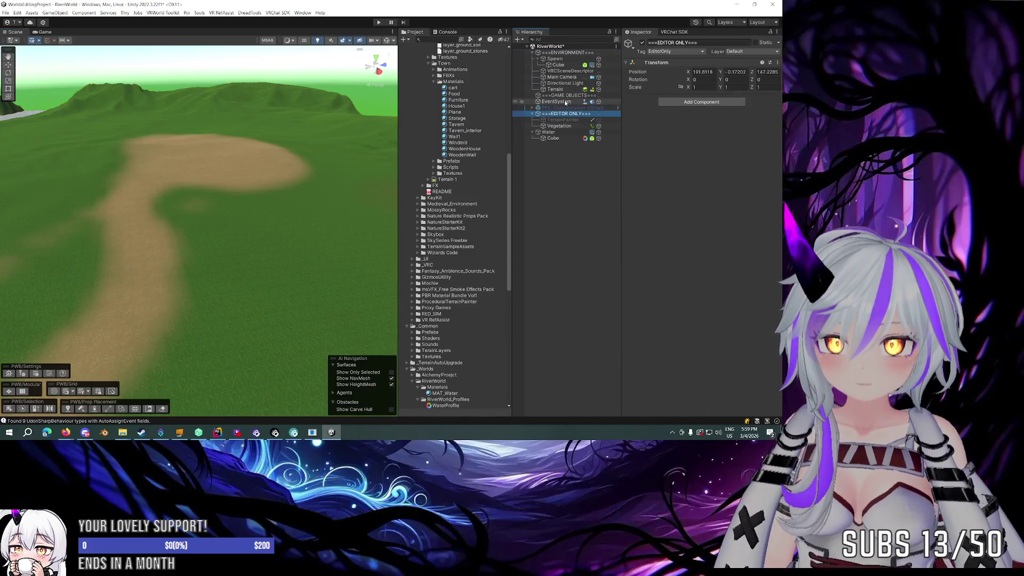
# Step: Move the Spawn cube onto the dirt clearing and raise it to about X -77.4, Y 2.48, Z 48.9
pyautogui.click(554, 89)
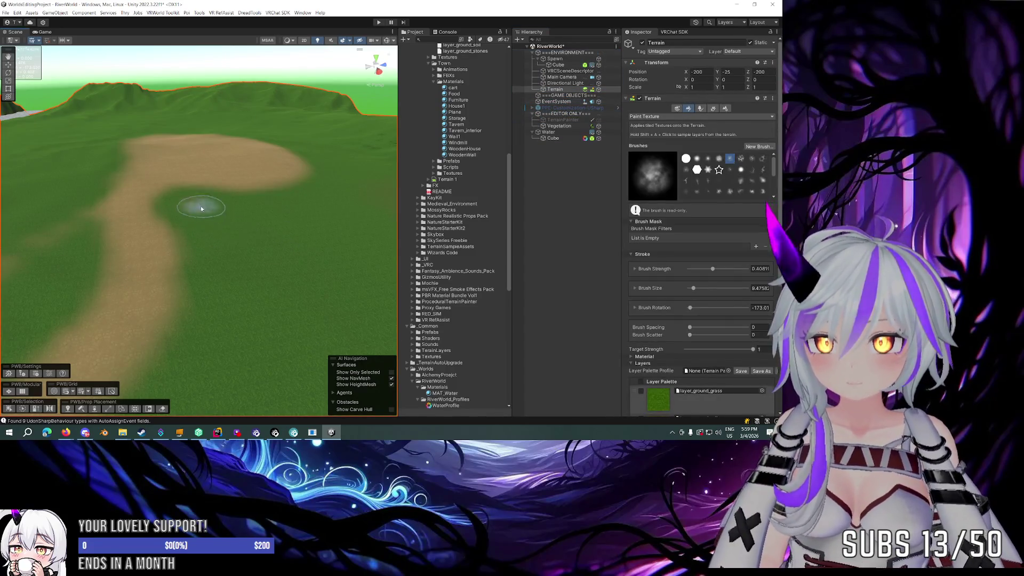
pyautogui.scroll(5, 195, 207)
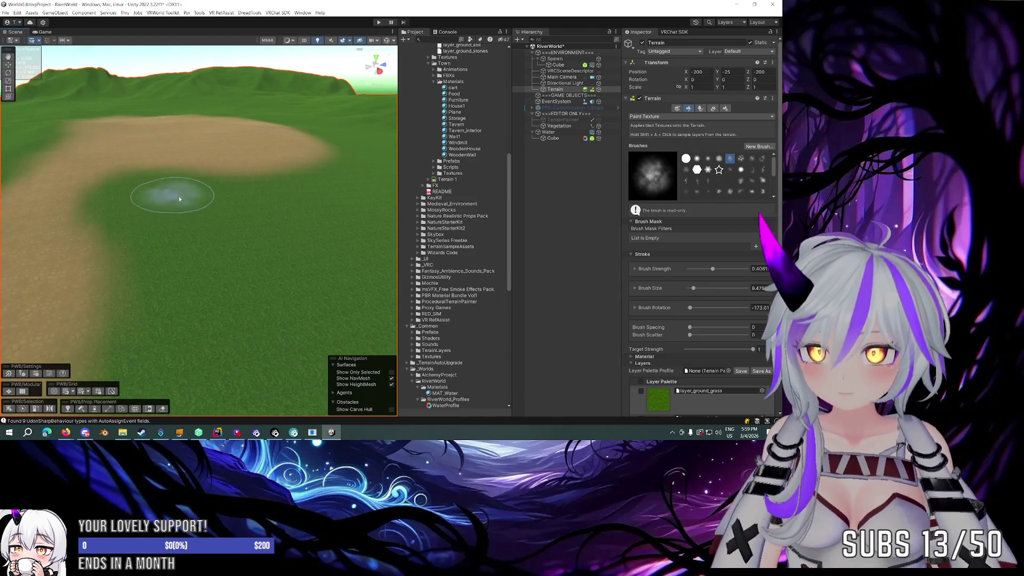
pyautogui.moveTo(241, 230)
pyautogui.mouseDown()
pyautogui.moveTo(297, 247)
pyautogui.moveTo(401, 242)
pyautogui.moveTo(330, 279)
pyautogui.mouseUp()
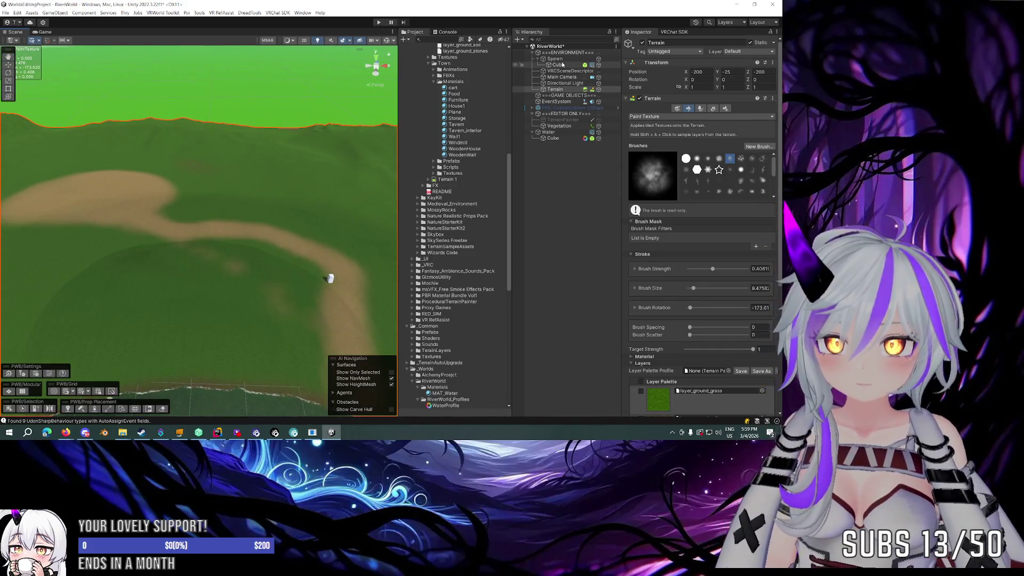
pyautogui.click(561, 64)
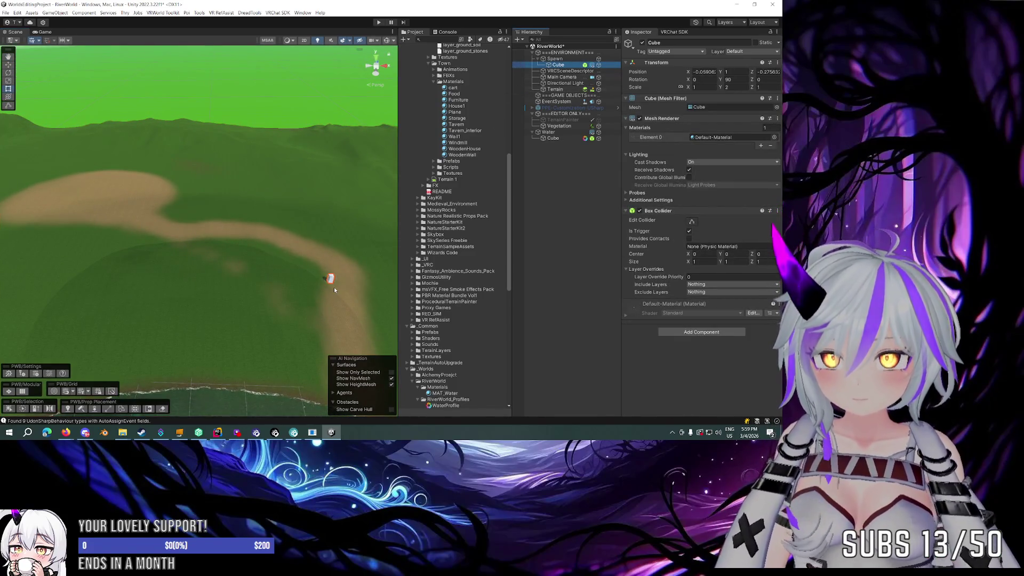
pyautogui.press('y')
pyautogui.moveTo(330, 279)
pyautogui.mouseDown()
pyautogui.moveTo(104, 187)
pyautogui.moveTo(115, 189)
pyautogui.mouseUp()
pyautogui.scroll(-5, 160, 192)
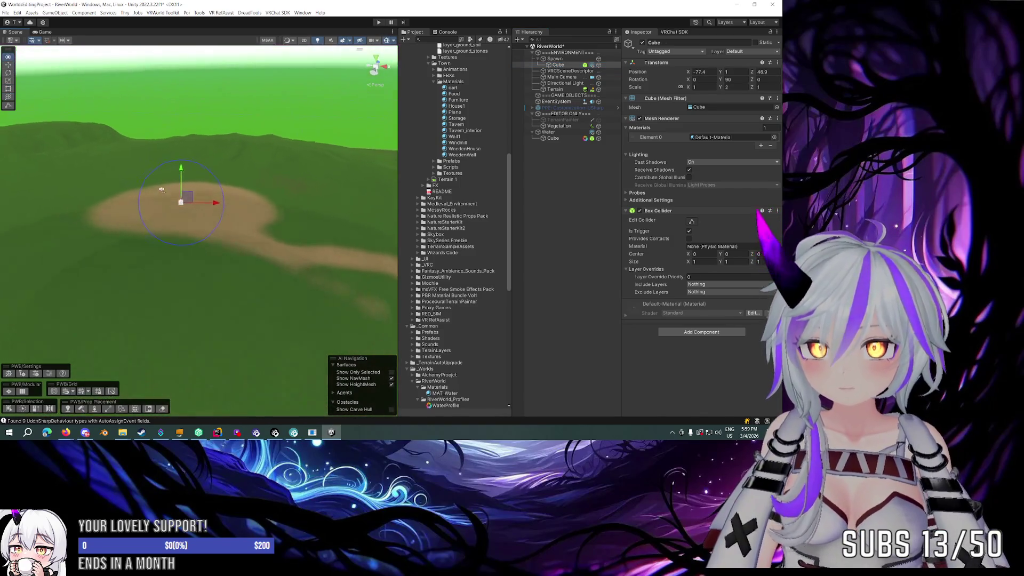
pyautogui.moveTo(240, 183)
pyautogui.mouseDown()
pyautogui.moveTo(227, 182)
pyautogui.moveTo(227, 170)
pyautogui.mouseUp()
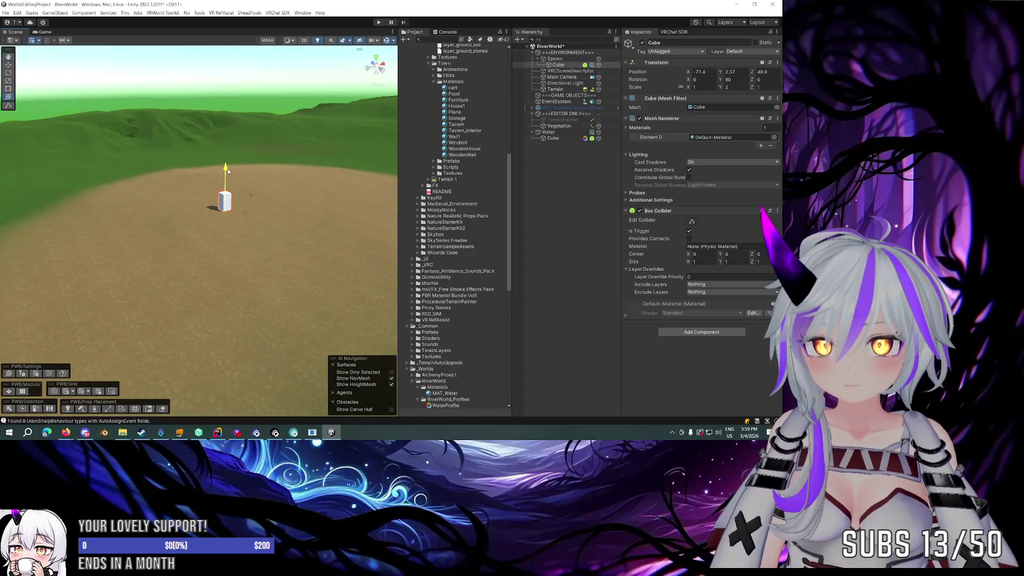
pyautogui.scroll(6, 227, 169)
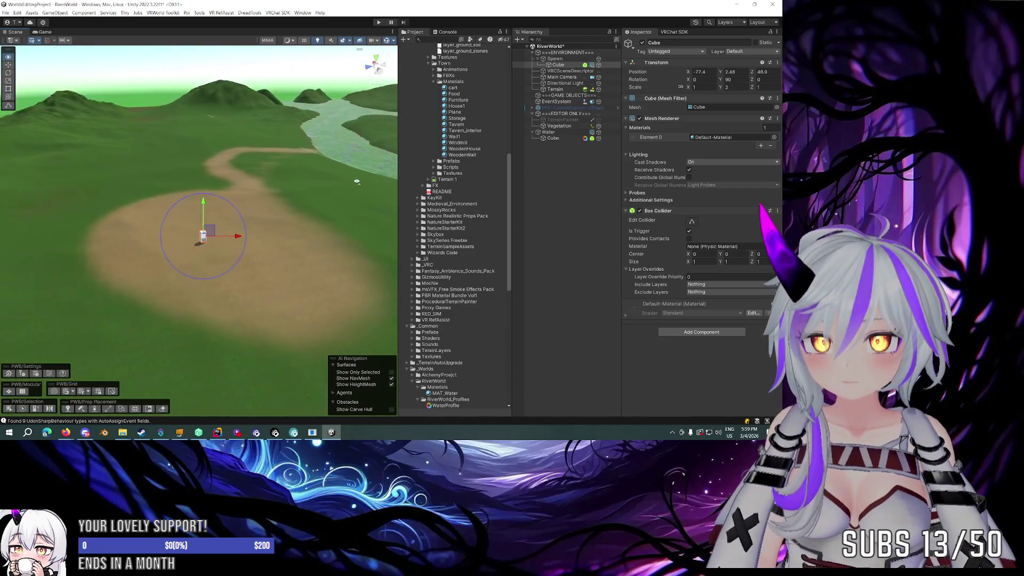
pyautogui.press('y')
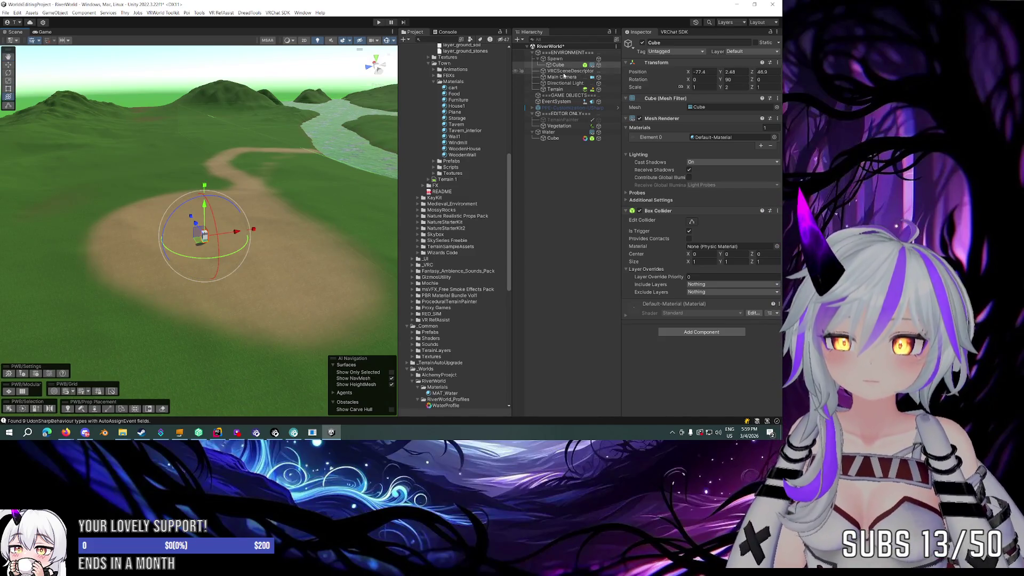
pyautogui.click(556, 108)
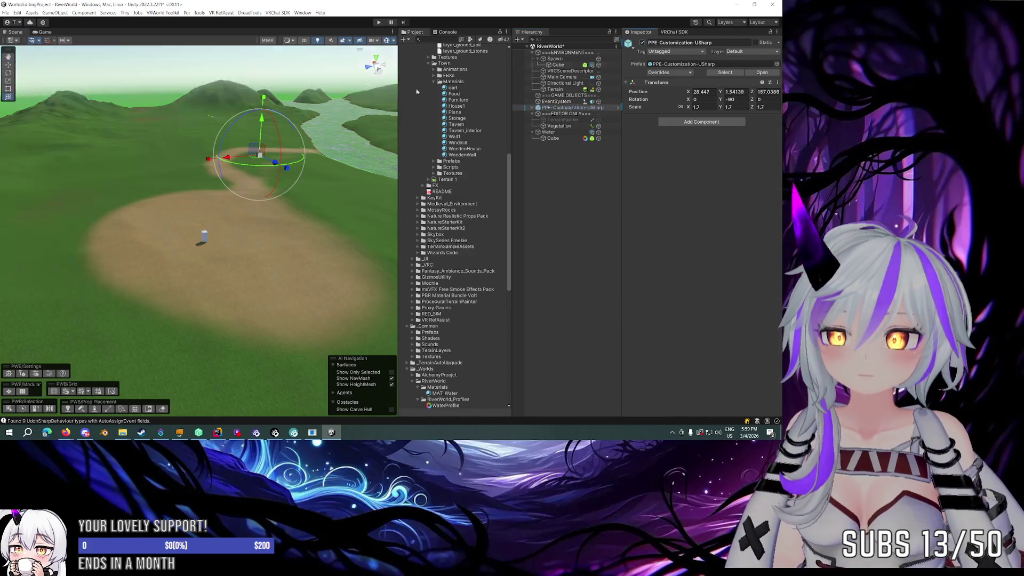
# Step: Drag the PPE-Customization-USharp prefab beside the spawn cube, to about X -70.26, Y 3.7, Z 203.47
pyautogui.moveTo(254, 162); pyautogui.dragTo(261, 203)
pyautogui.moveTo(236, 286); pyautogui.dragTo(238, 240)
pyautogui.moveTo(239, 205)
pyautogui.mouseDown()
pyautogui.moveTo(472, 218)
pyautogui.moveTo(328, 150)
pyautogui.moveTo(256, 139)
pyautogui.moveTo(231, 176)
pyautogui.moveTo(314, 251)
pyautogui.moveTo(296, 218)
pyautogui.moveTo(272, 222)
pyautogui.moveTo(324, 177)
pyautogui.mouseUp()
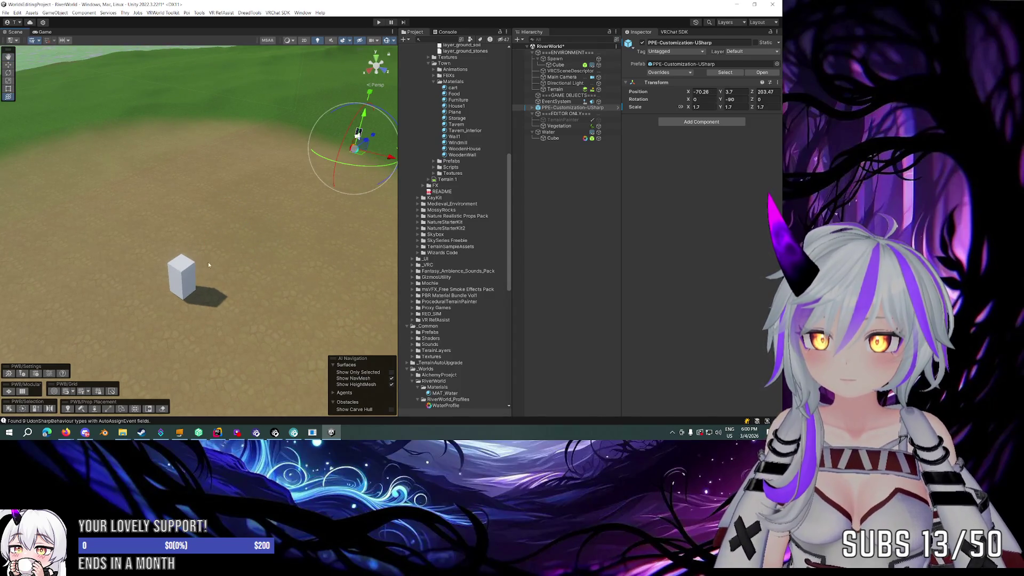
pyautogui.click(554, 59)
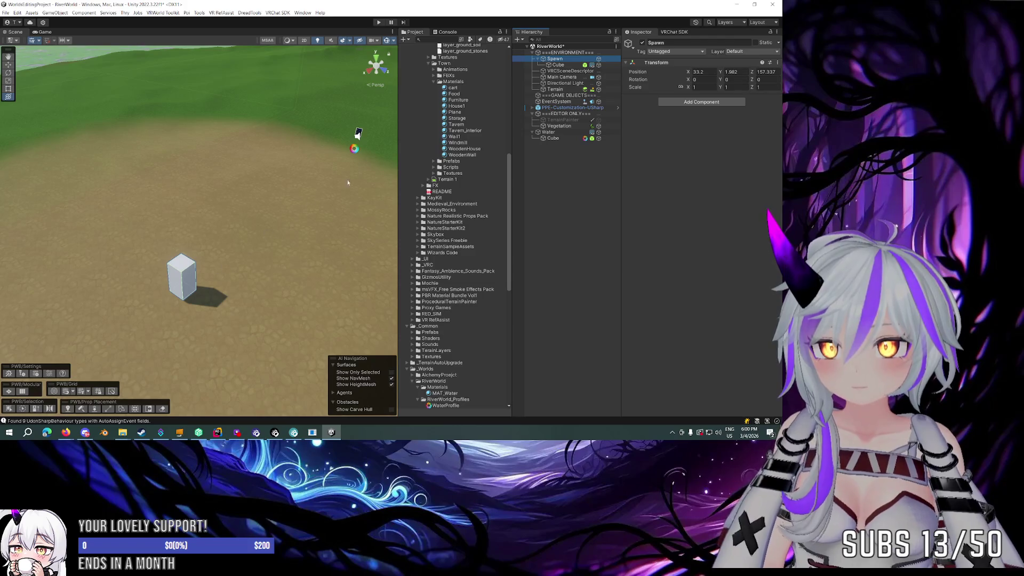
# Step: Set the Cube under Spawn to local position 0, 1, 0
pyautogui.click(557, 53)
pyautogui.press('f')
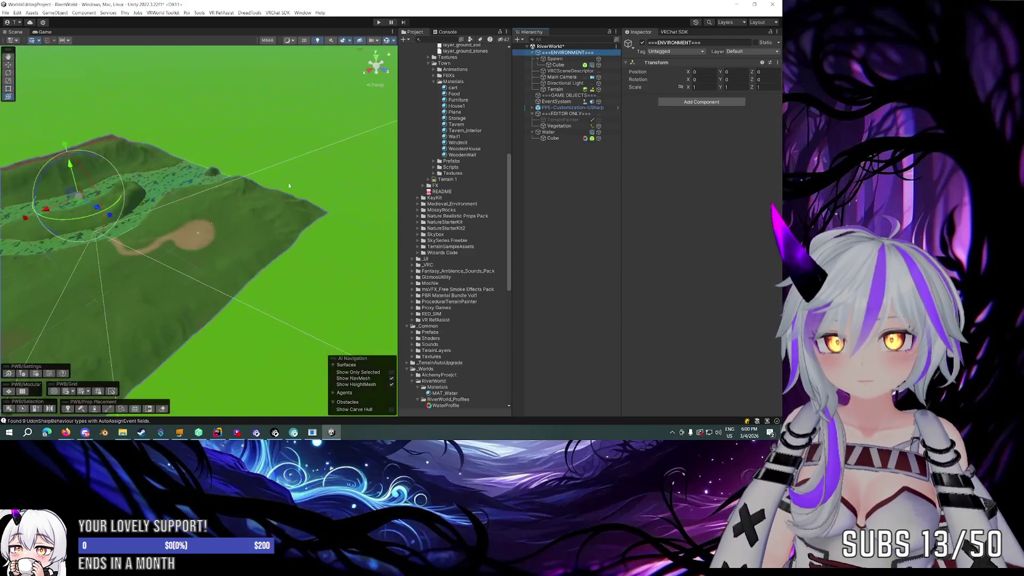
pyautogui.click(557, 59)
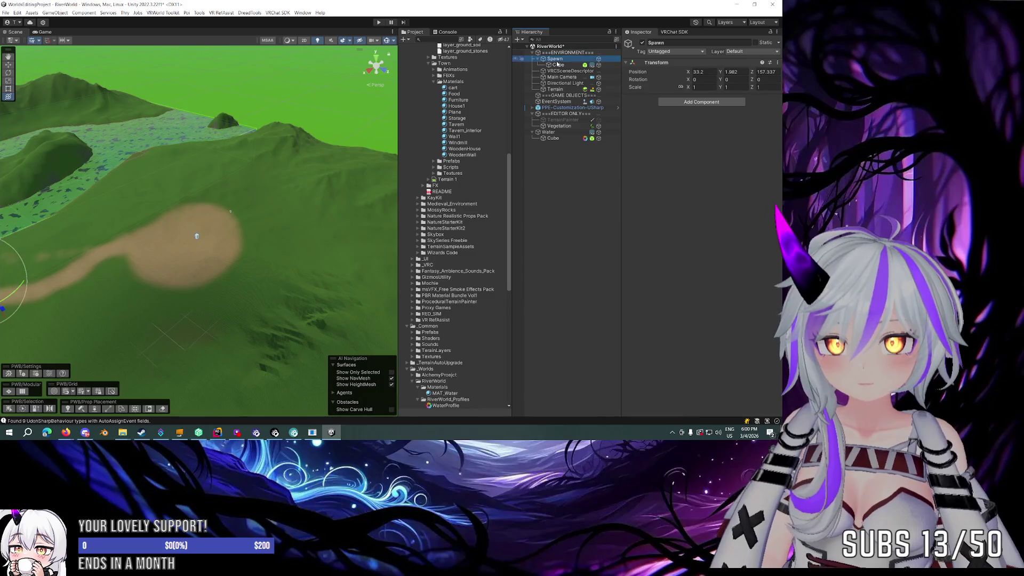
pyautogui.press('f')
pyautogui.click(558, 64)
pyautogui.click(704, 72)
pyautogui.write('0')
pyautogui.press('Tab')
pyautogui.write('1')
pyautogui.press('Tab')
pyautogui.write('0')
pyautogui.press('Return')
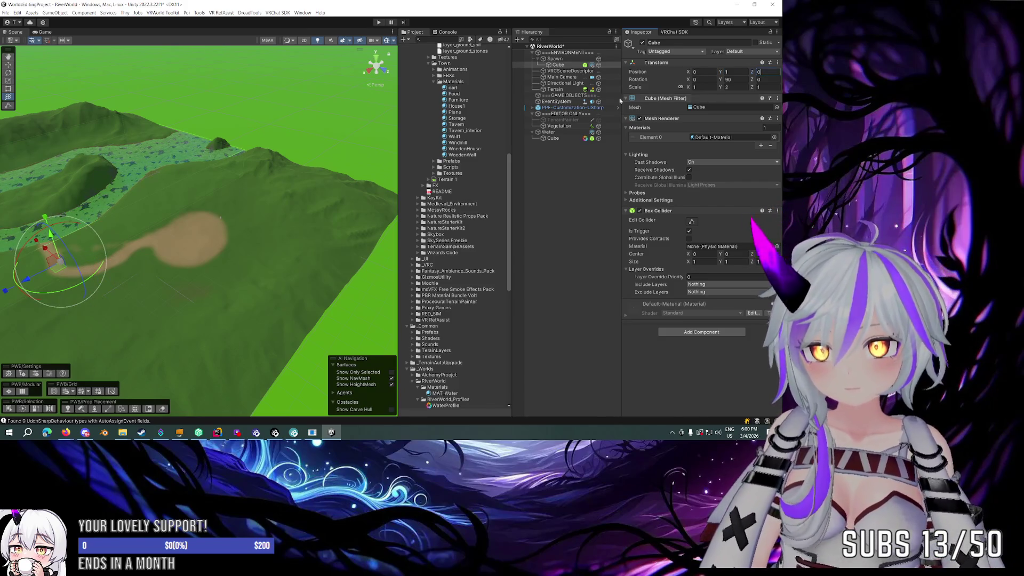
# Step: Place Spawn beside the PPE prefab, raised and rotated to Y -90, and enter Play mode
pyautogui.click(554, 59)
pyautogui.moveTo(59, 274)
pyautogui.mouseDown()
pyautogui.moveTo(187, 222)
pyautogui.moveTo(218, 223)
pyautogui.mouseUp()
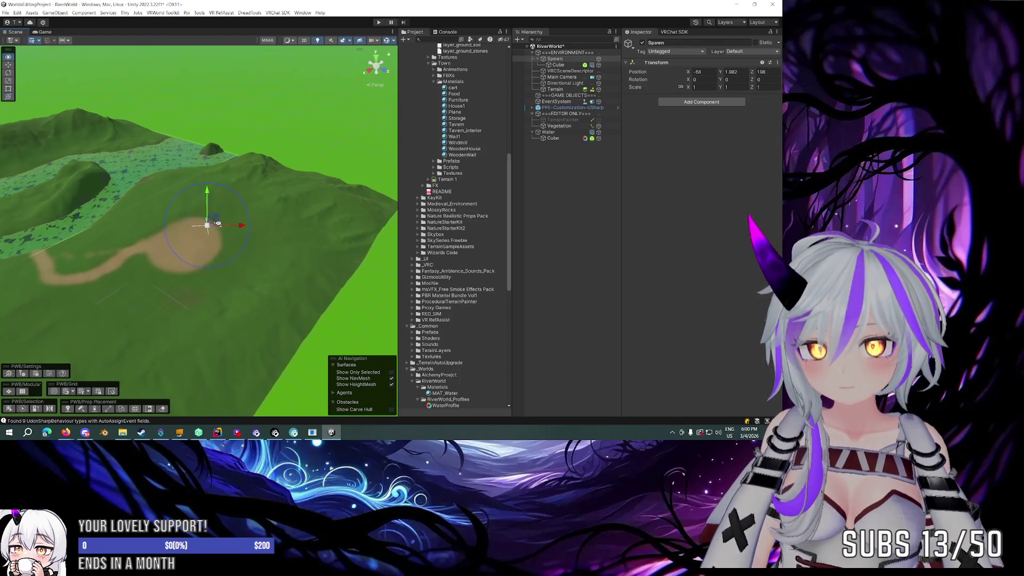
pyautogui.scroll(8, 218, 223)
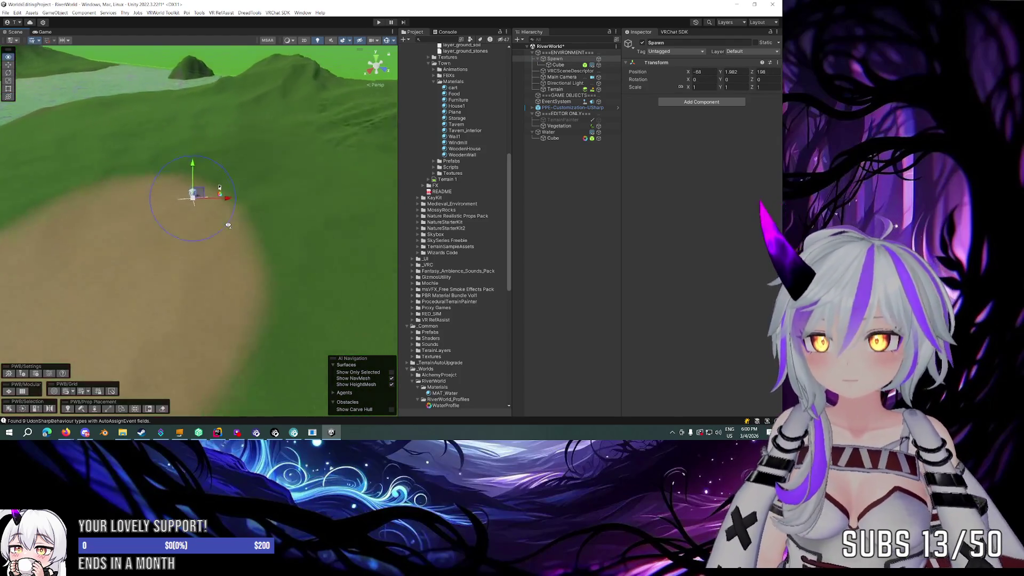
pyautogui.scroll(3, 228, 225)
pyautogui.press('f')
pyautogui.moveTo(198, 151); pyautogui.dragTo(199, 141)
pyautogui.moveTo(211, 187)
pyautogui.mouseDown()
pyautogui.moveTo(286, 143)
pyautogui.moveTo(331, 100)
pyautogui.moveTo(390, 95)
pyautogui.moveTo(336, 113)
pyautogui.moveTo(223, 197)
pyautogui.mouseUp()
pyautogui.press('w')
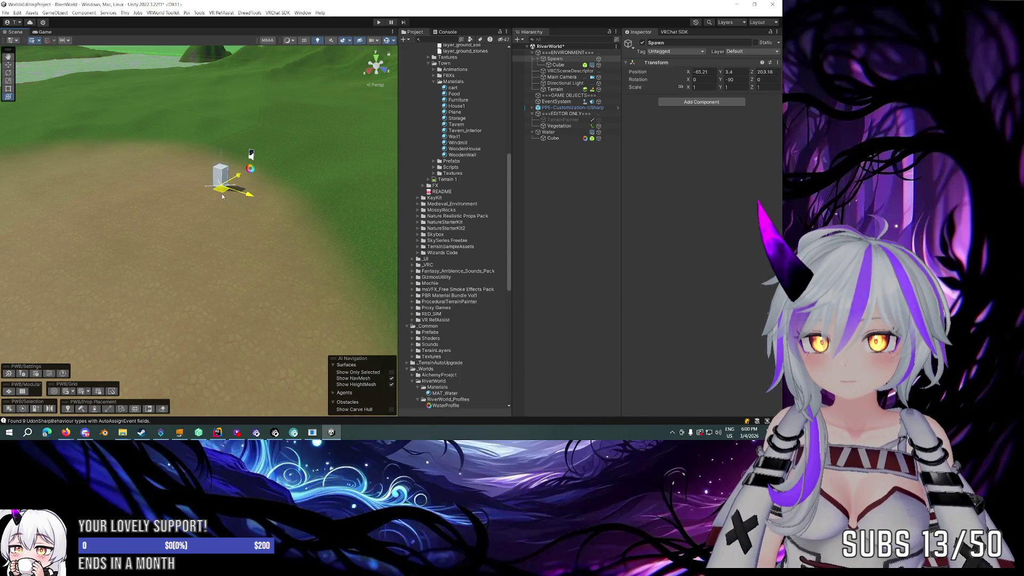
pyautogui.press('y')
pyautogui.press('w')
pyautogui.moveTo(387, 161)
pyautogui.mouseDown()
pyautogui.moveTo(311, 145)
pyautogui.moveTo(302, 169)
pyautogui.moveTo(173, 192)
pyautogui.moveTo(275, 160)
pyautogui.mouseUp()
pyautogui.click(378, 22)
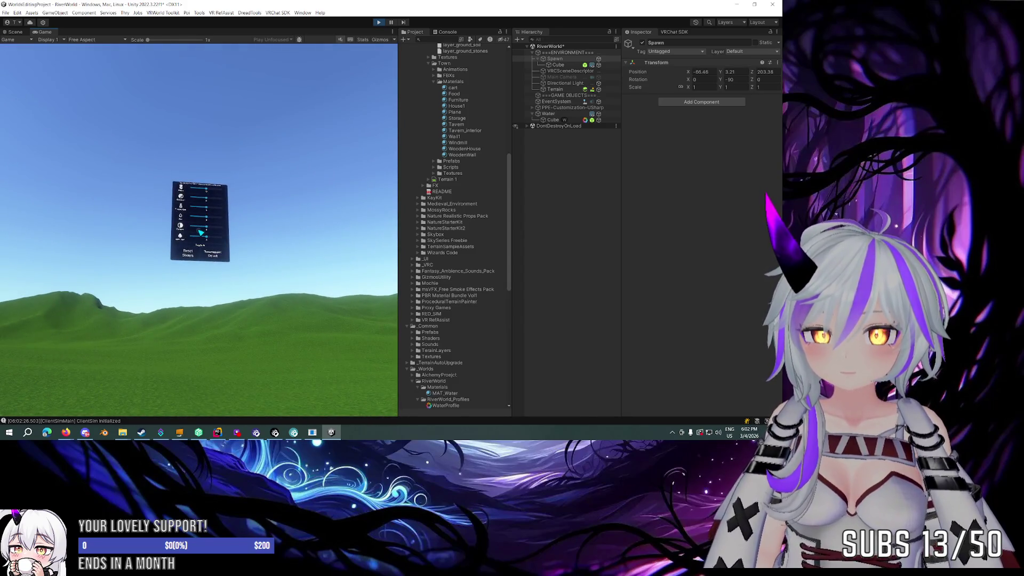
# Step: Open and close the ClientSim menu in play mode, then exit Play mode with Ctrl+P
pyautogui.press('Escape')
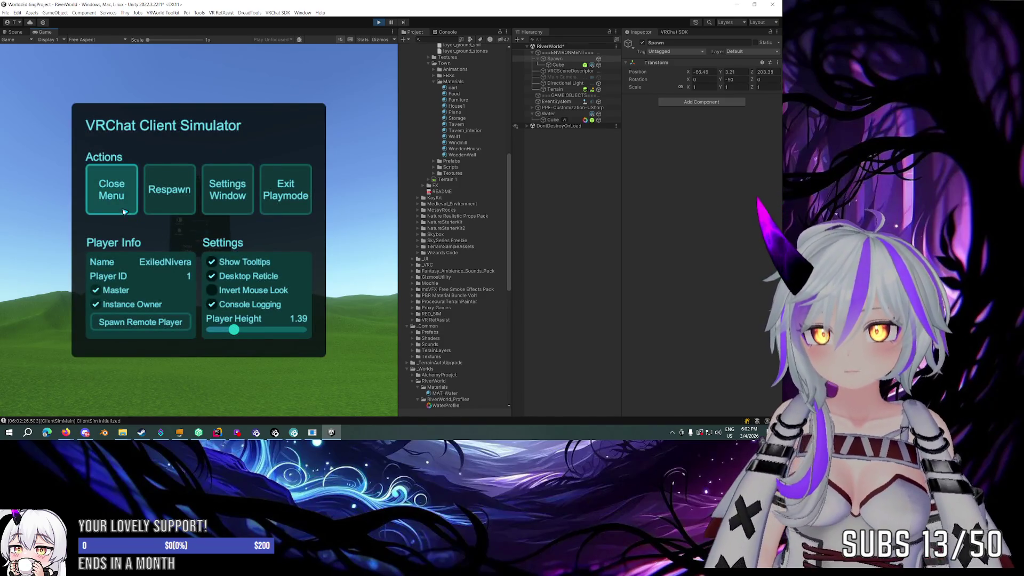
pyautogui.click(113, 194)
pyautogui.press('Escape')
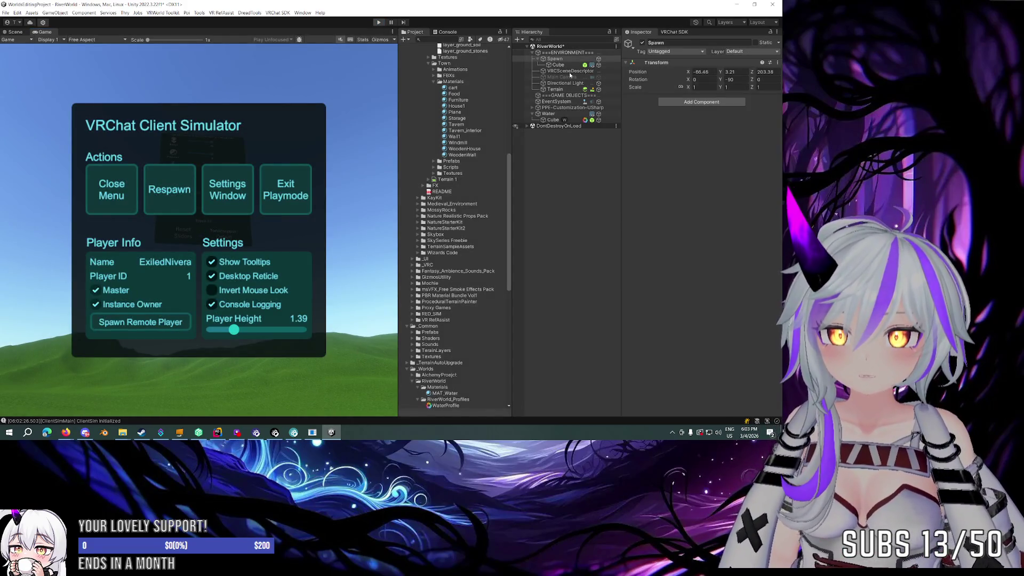
pyautogui.click(184, 211)
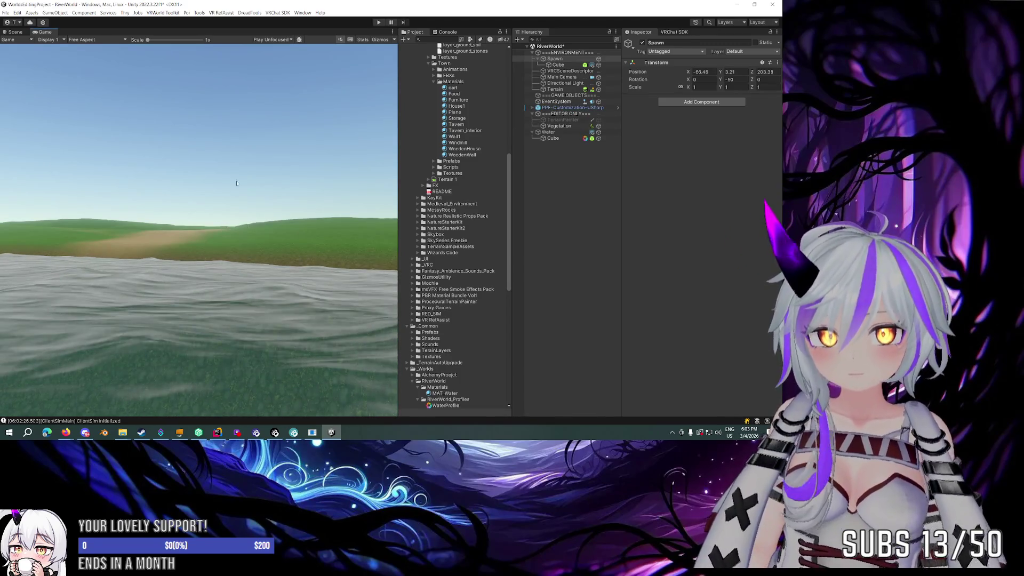
pyautogui.hotkey('ctrl', 'p')
pyautogui.scroll(5, 213, 187)
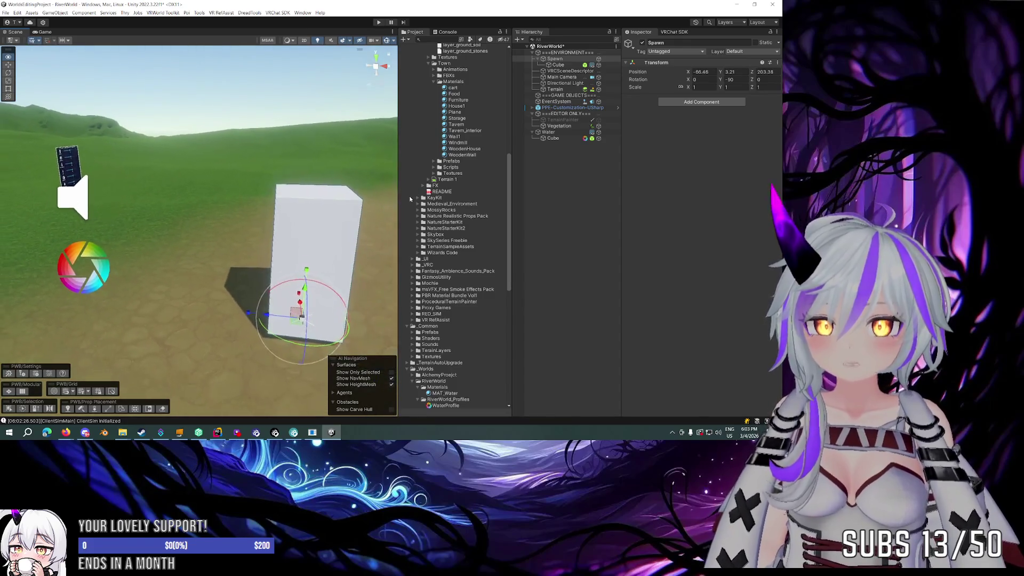
# Step: Shrink the PPE-Customization-USharp prefab, entering X scale 1, and lower it toward the ground
pyautogui.click(568, 107)
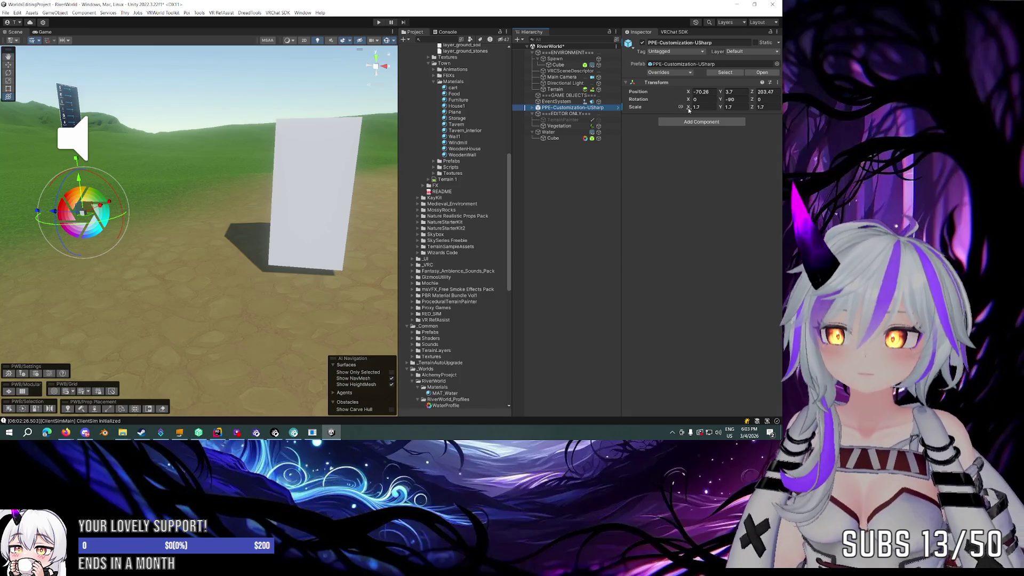
pyautogui.moveTo(85, 210)
pyautogui.mouseDown()
pyautogui.moveTo(73, 219)
pyautogui.moveTo(156, 201)
pyautogui.mouseUp()
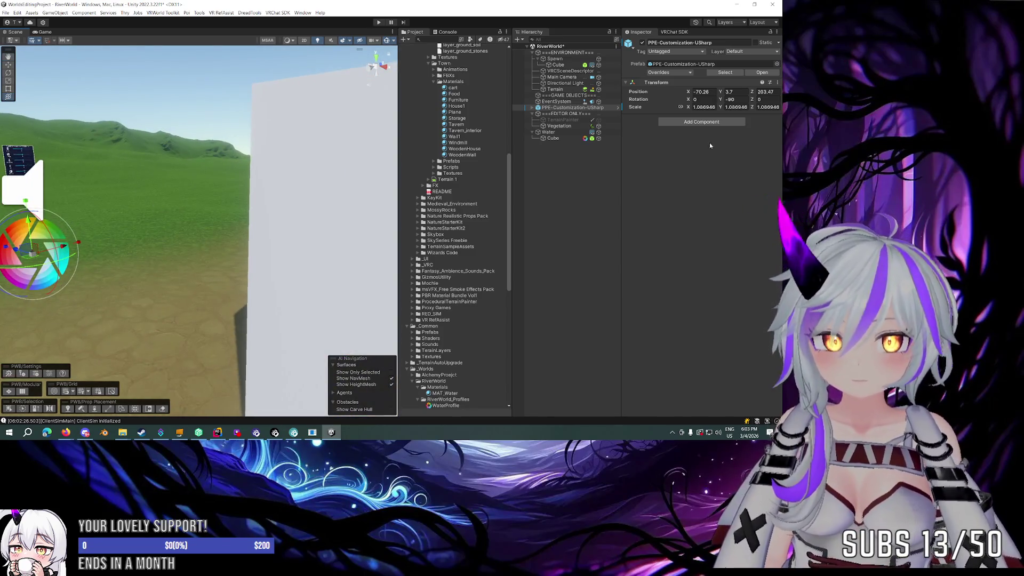
pyautogui.doubleClick(703, 107)
pyautogui.write('1')
pyautogui.press('Escape')
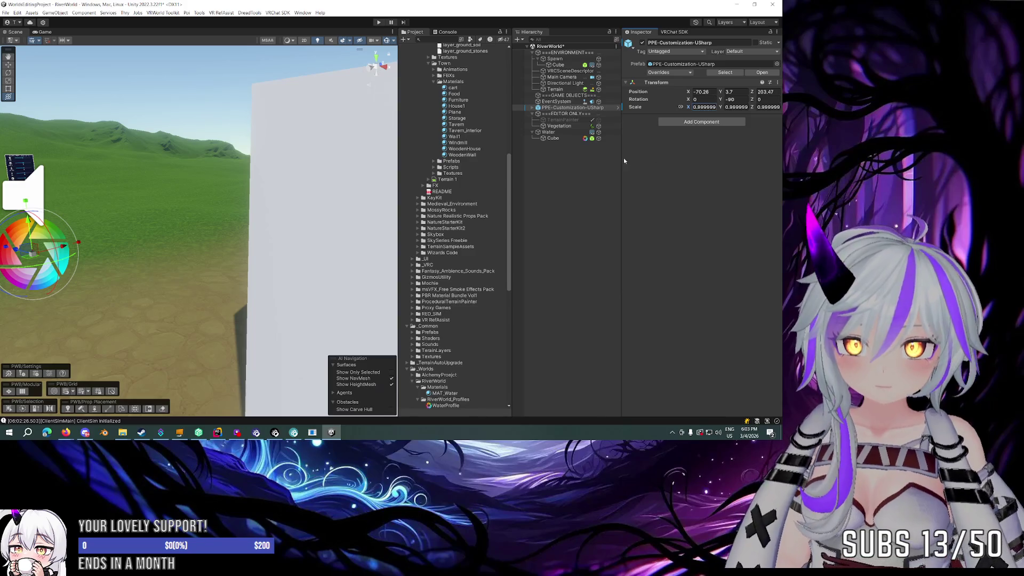
pyautogui.press('f')
pyautogui.moveTo(142, 175)
pyautogui.mouseDown()
pyautogui.moveTo(106, 171)
pyautogui.moveTo(114, 305)
pyautogui.mouseUp()
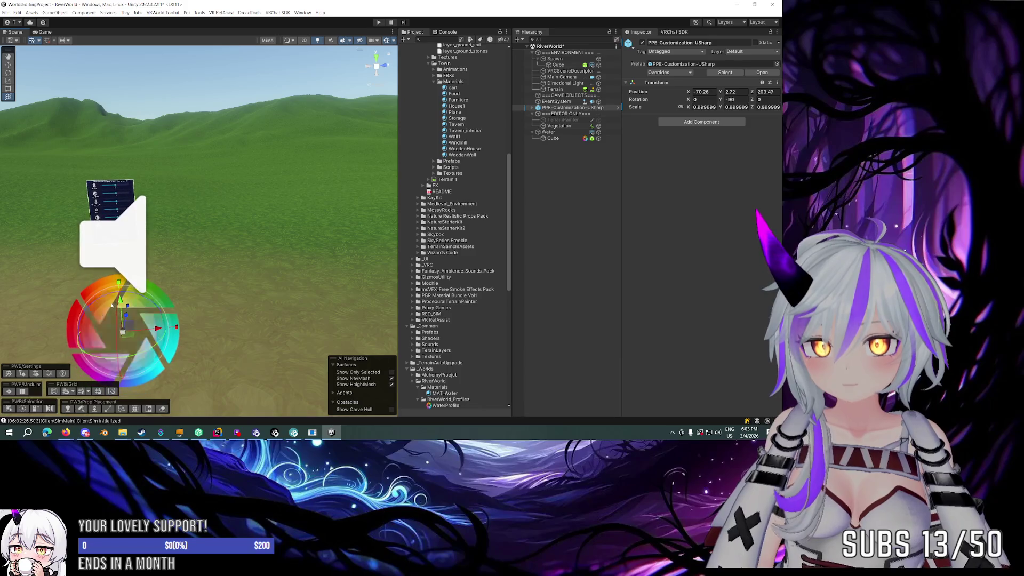
# Step: Set the PPE prefab's X scale to 1.7, nudge it up, and lower the spawn box slightly
pyautogui.doubleClick(715, 107)
pyautogui.write('1.7')
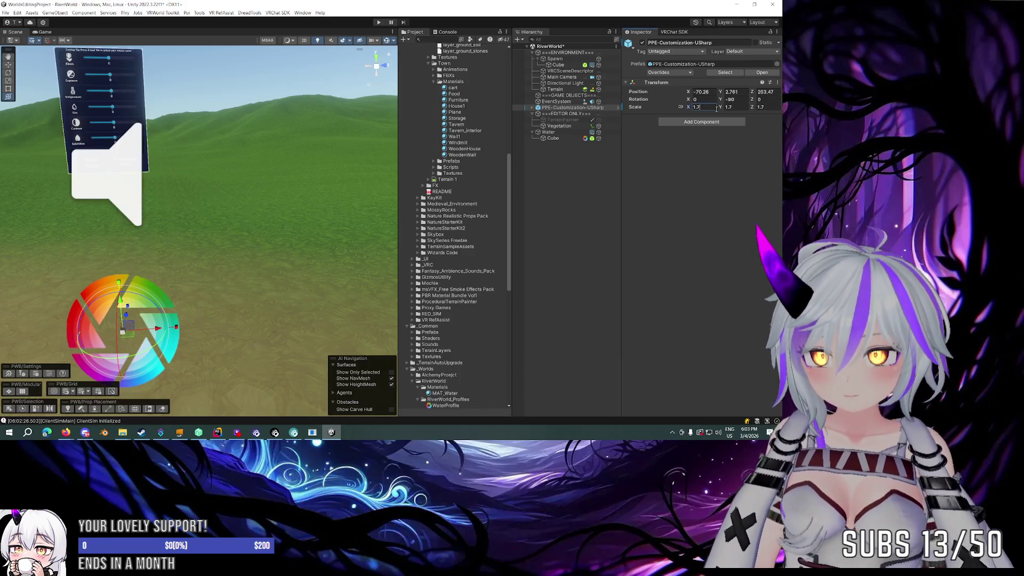
pyautogui.moveTo(196, 201)
pyautogui.mouseDown()
pyautogui.moveTo(229, 238)
pyautogui.moveTo(344, 252)
pyautogui.moveTo(332, 228)
pyautogui.mouseUp()
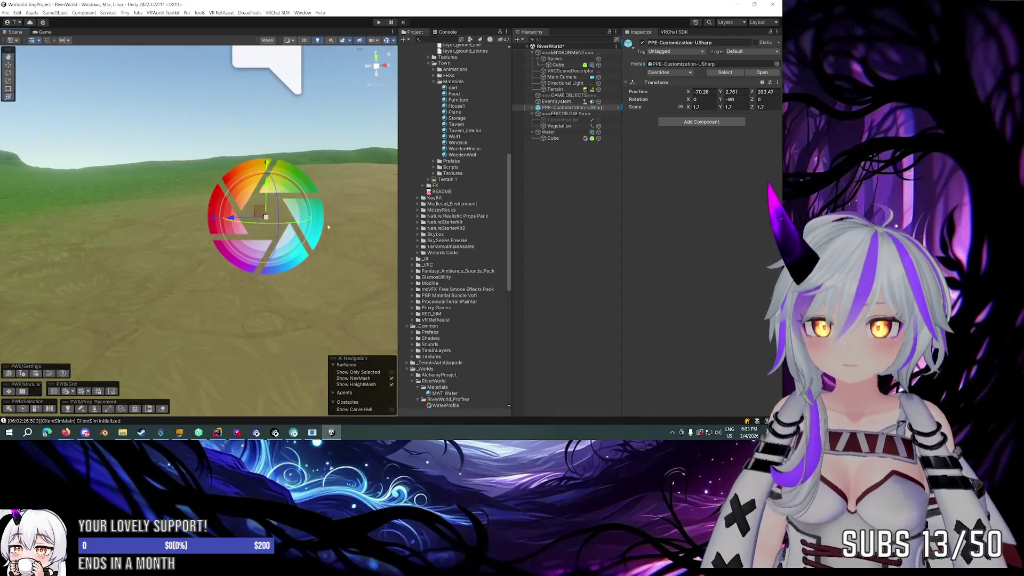
pyautogui.moveTo(266, 184); pyautogui.dragTo(266, 177)
pyautogui.moveTo(210, 226)
pyautogui.mouseDown()
pyautogui.moveTo(211, 205)
pyautogui.moveTo(208, 225)
pyautogui.moveTo(211, 215)
pyautogui.mouseUp()
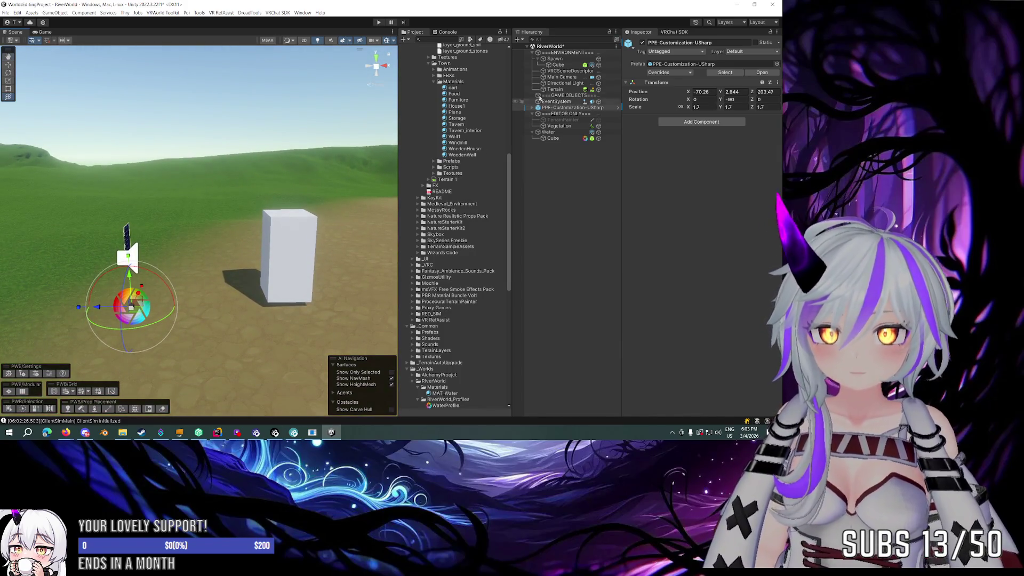
pyautogui.click(555, 59)
pyautogui.moveTo(283, 292); pyautogui.dragTo(284, 299)
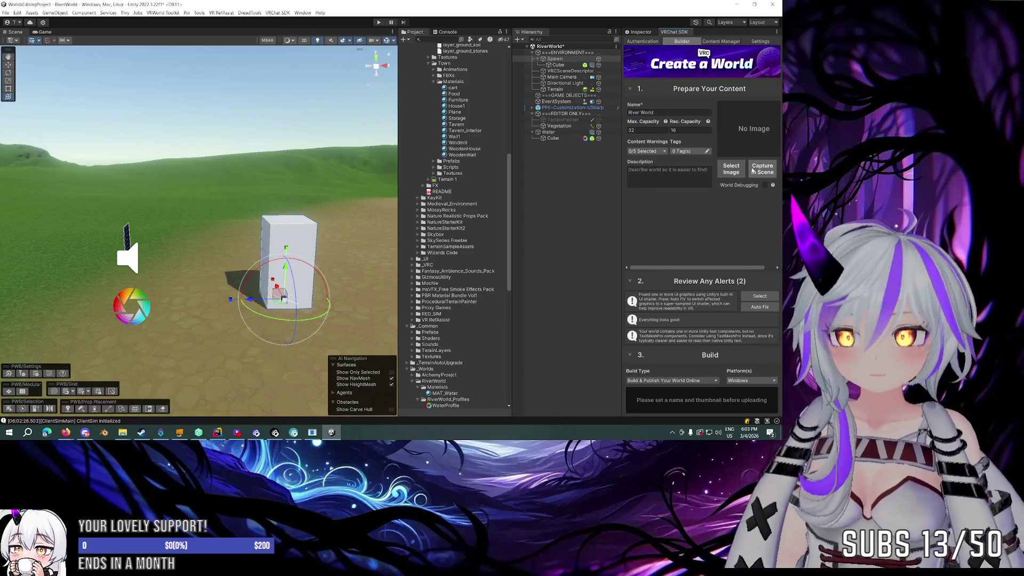
# Step: Capture a low aerial shot over the river and hills as the thumbnail, with Use PostProcessing on
pyautogui.click(754, 169)
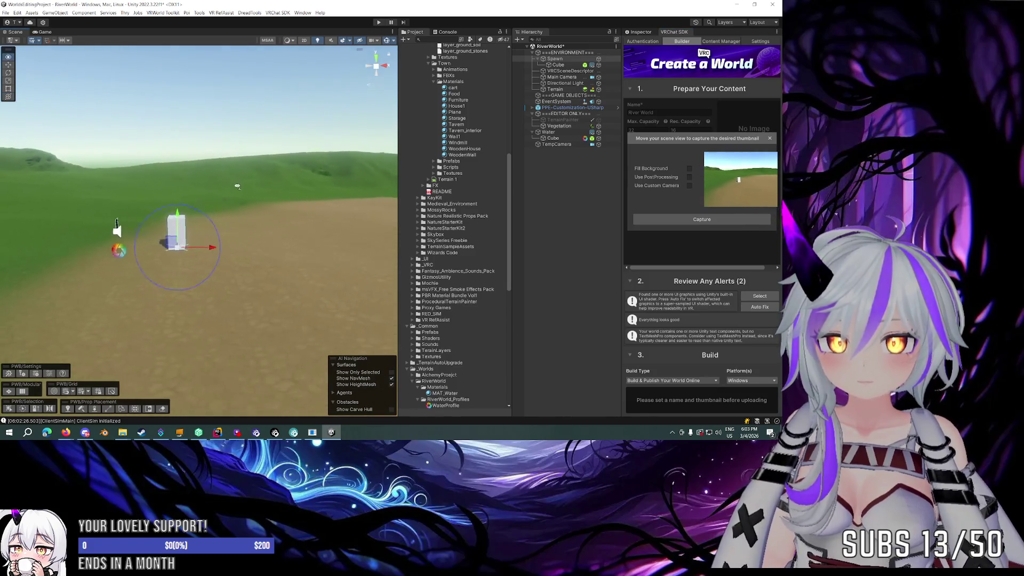
pyautogui.moveTo(400, 186)
pyautogui.mouseDown()
pyautogui.moveTo(539, 187)
pyautogui.moveTo(543, 177)
pyautogui.mouseUp()
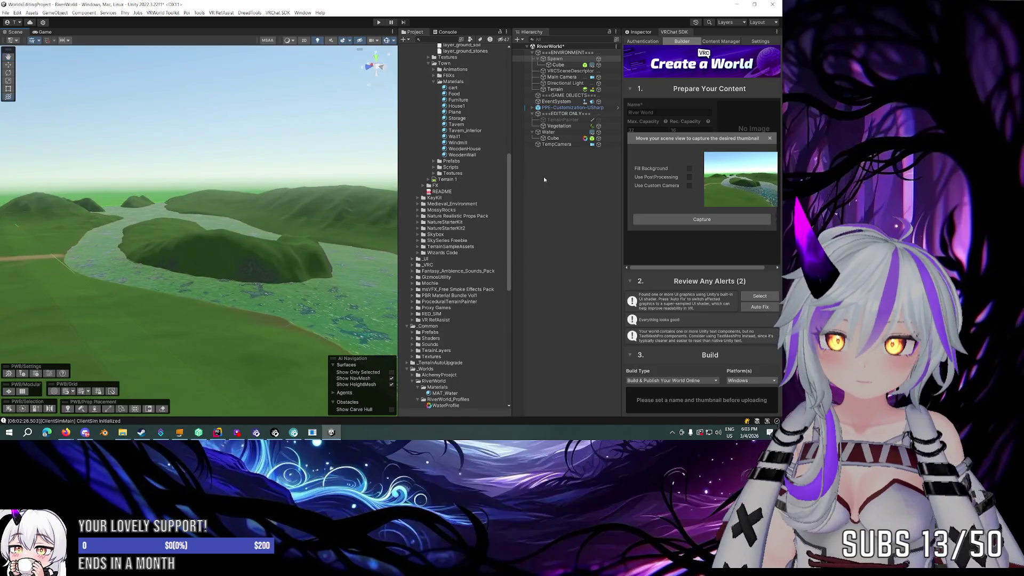
pyautogui.click(689, 177)
pyautogui.moveTo(309, 197)
pyautogui.mouseDown()
pyautogui.moveTo(342, 217)
pyautogui.moveTo(346, 208)
pyautogui.mouseUp()
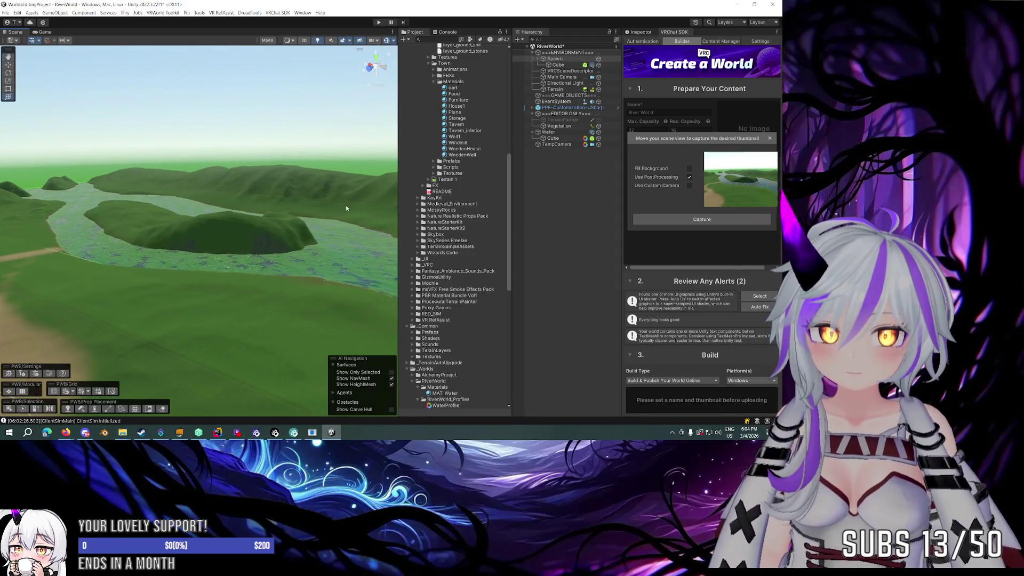
pyautogui.click(694, 221)
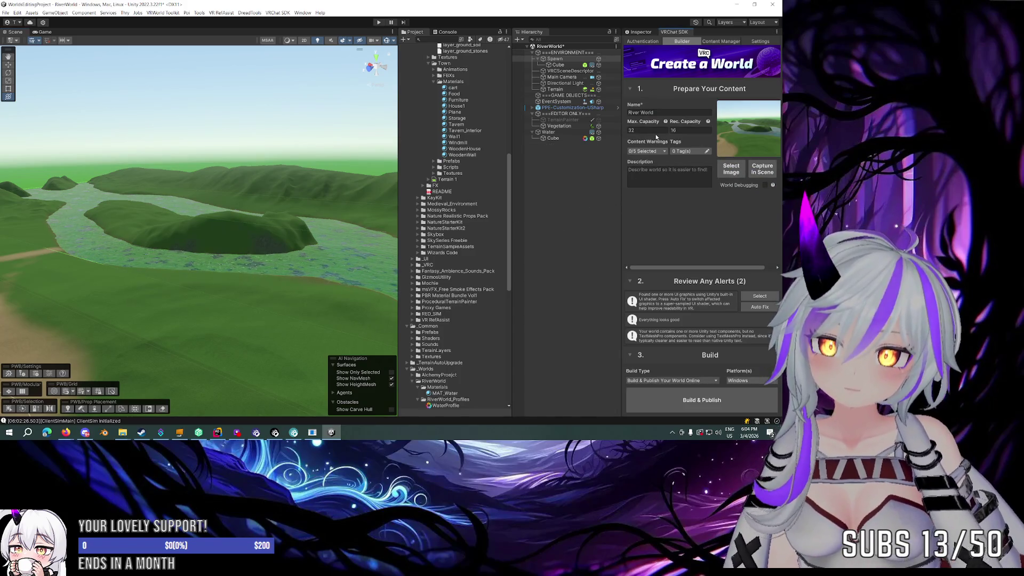
# Step: Set River World's maximum capacity to 80 and recommended capacity to 40, keeping Build & Publish Online
pyautogui.write('80')
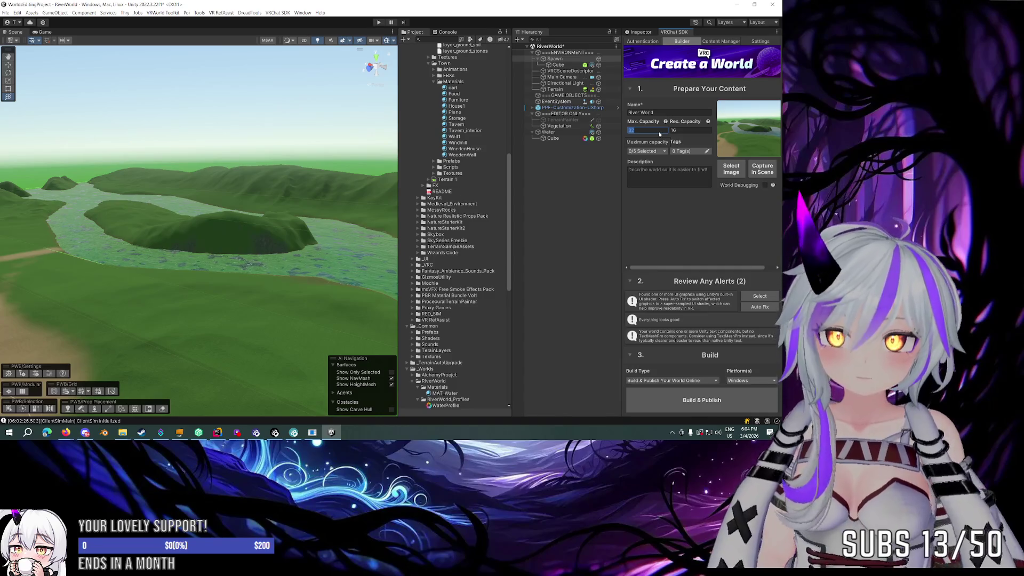
pyautogui.click(677, 130)
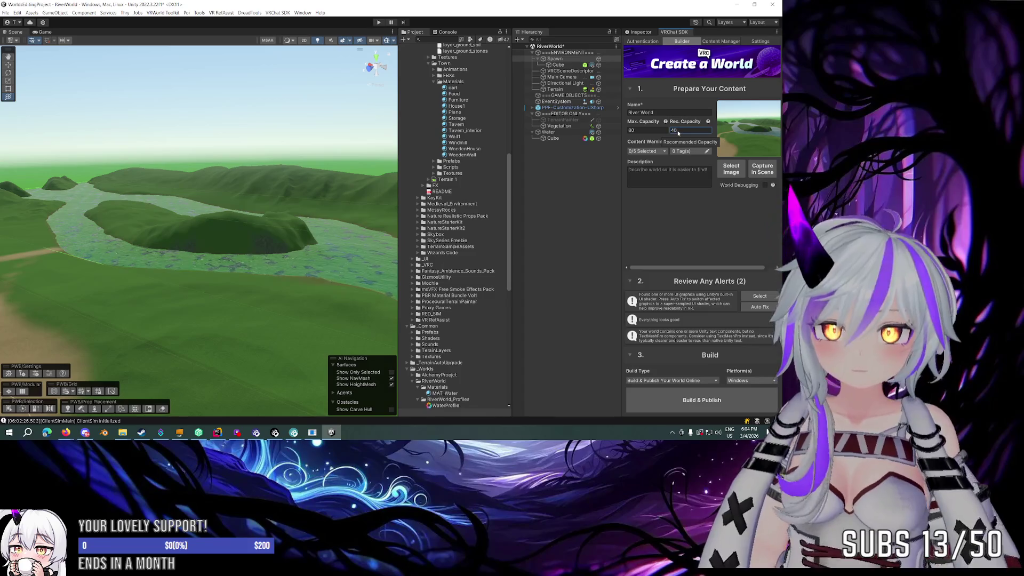
pyautogui.write('40')
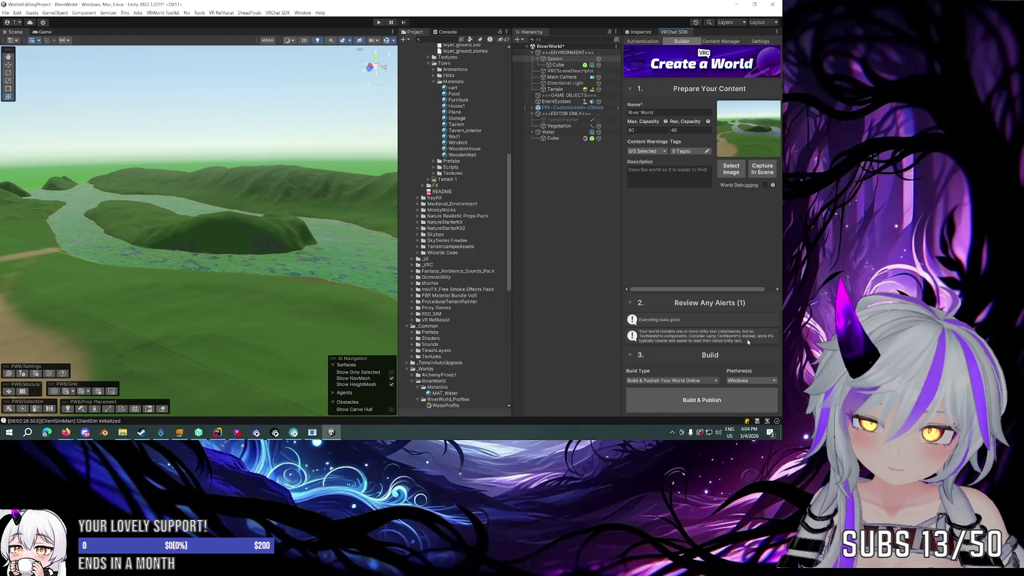
pyautogui.click(681, 381)
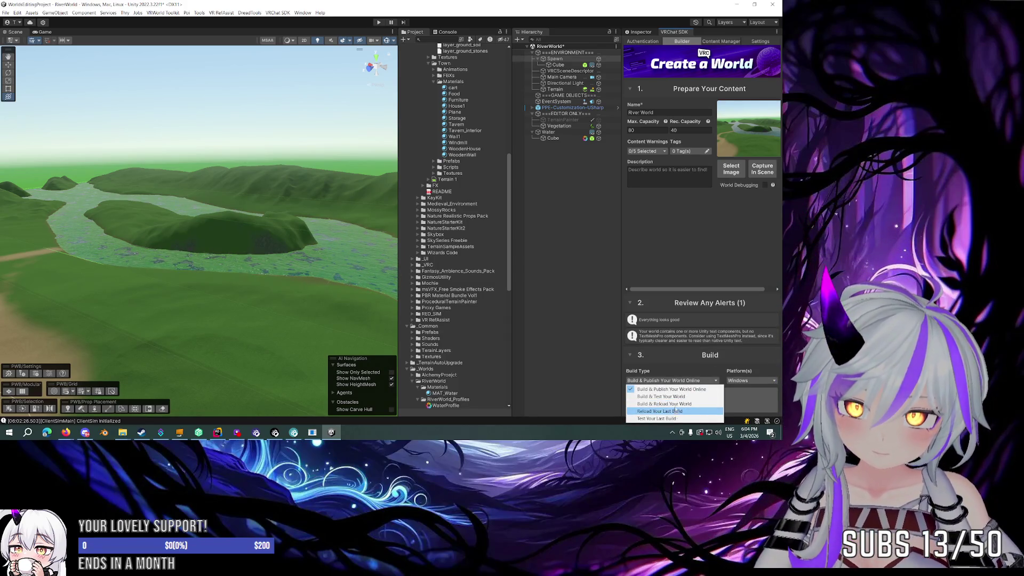
pyautogui.click(671, 389)
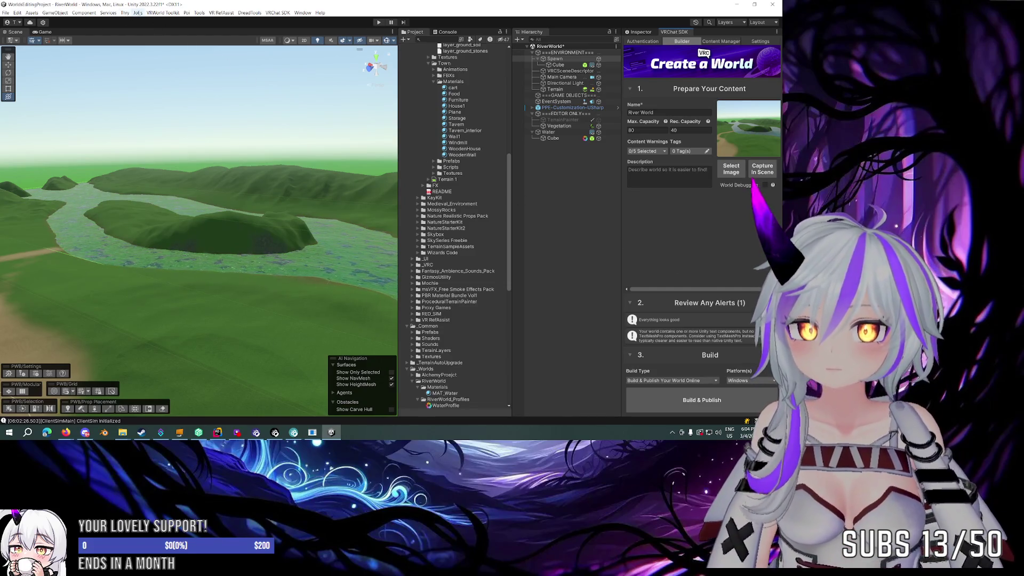
pyautogui.click(199, 13)
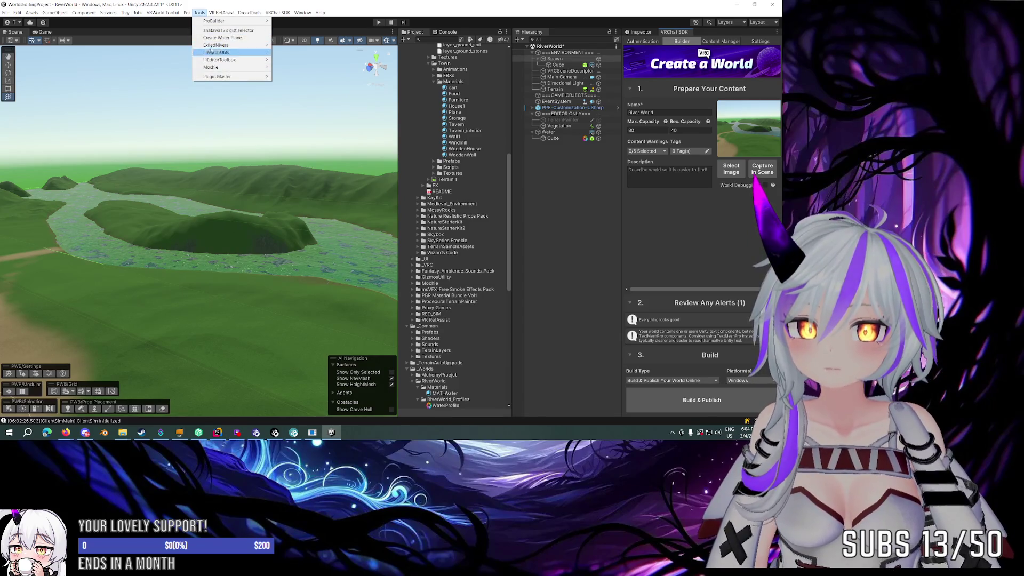
# Step: Open the ExiledNivera Texture Inspector and save the RiverWorld scene
pyautogui.moveTo(216, 45)
pyautogui.click(301, 60)
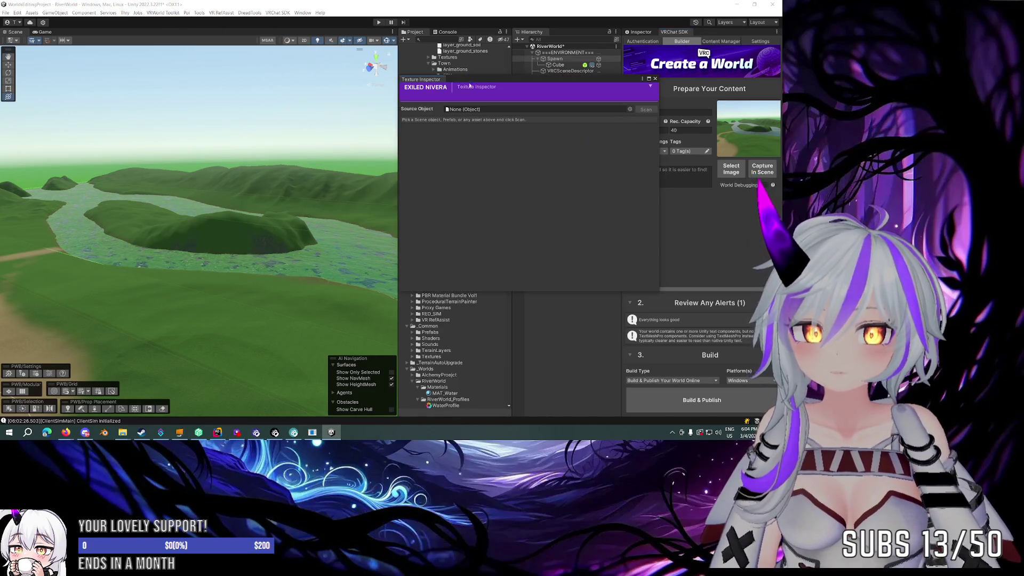
pyautogui.moveTo(421, 79)
pyautogui.mouseDown()
pyautogui.moveTo(213, 101)
pyautogui.moveTo(141, 95)
pyautogui.mouseUp()
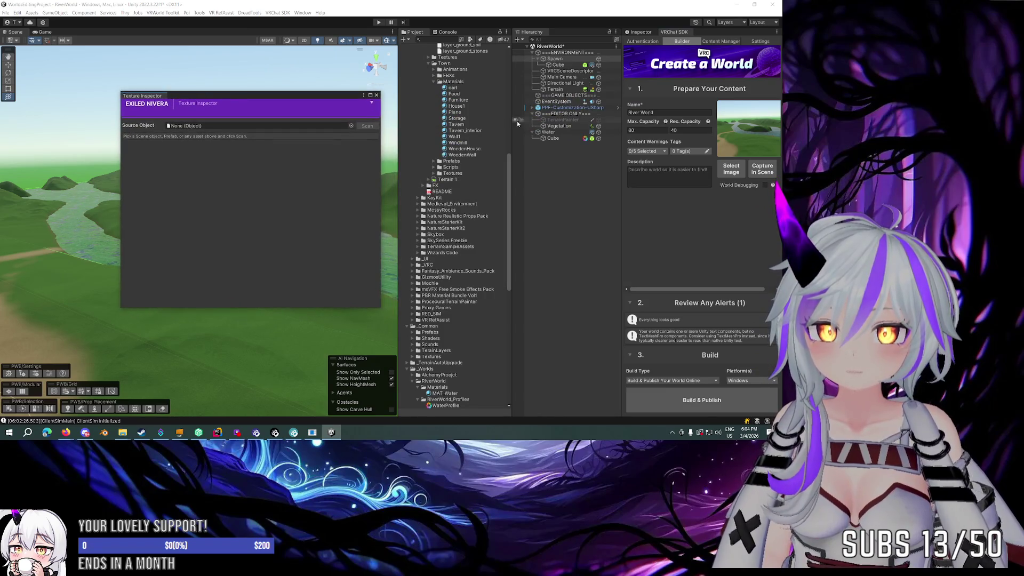
pyautogui.click(617, 47)
pyautogui.click(660, 61)
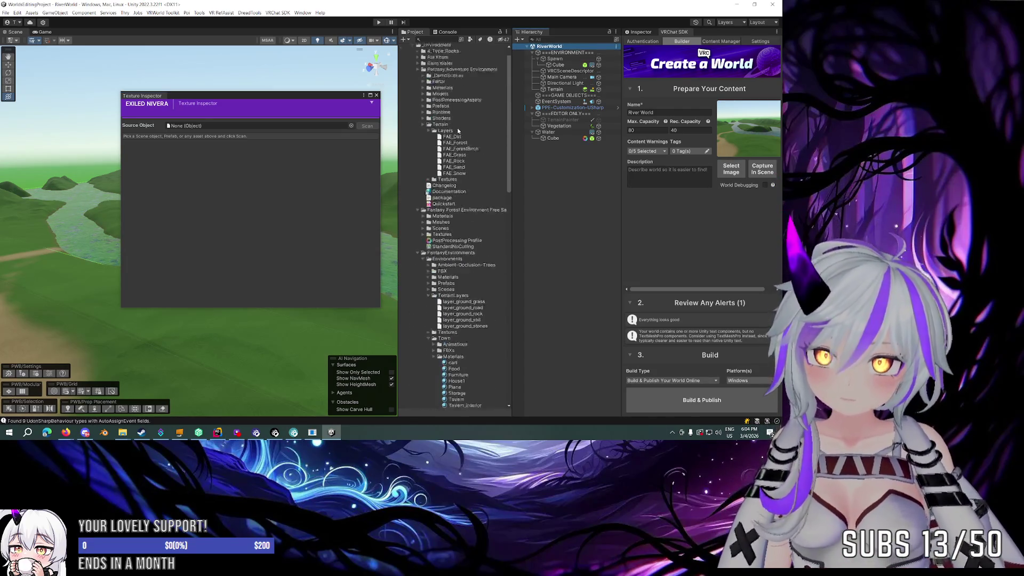
# Step: Scan the RiverWorld scene in the Texture Inspector for its textures, then close the inspector
pyautogui.click(433, 145)
pyautogui.click(422, 140)
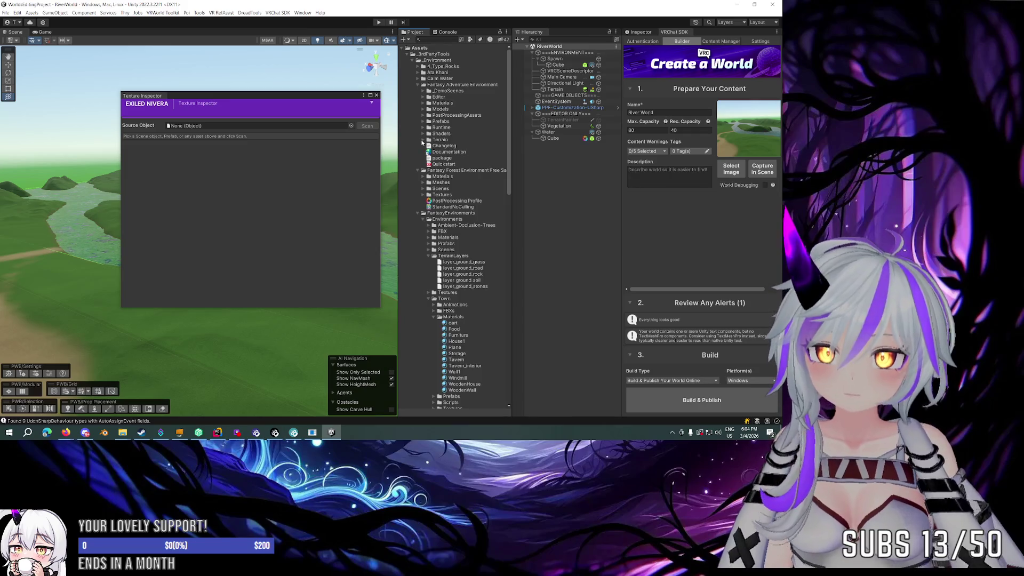
pyautogui.click(417, 84)
pyautogui.scroll(-15, 415, 91)
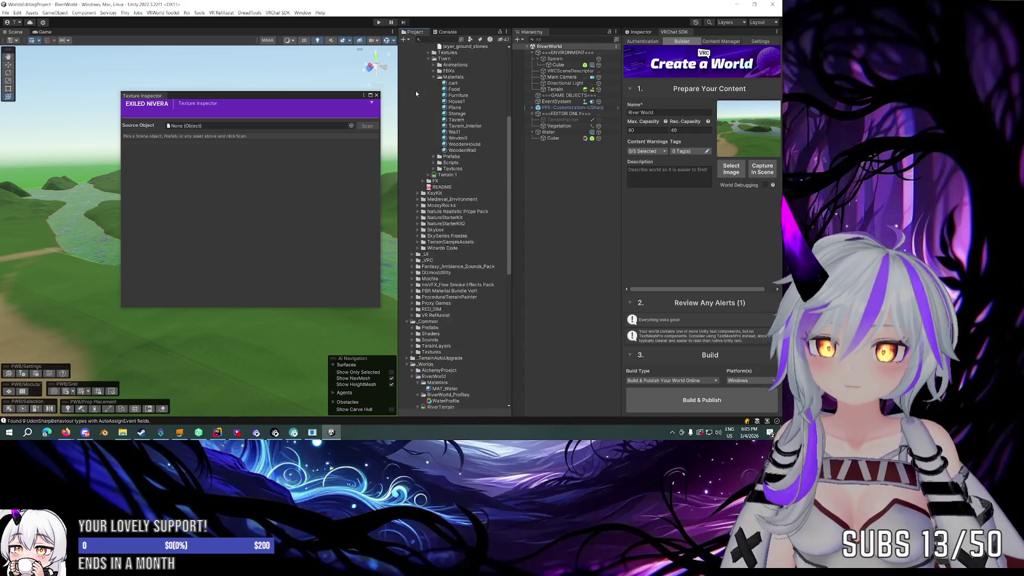
pyautogui.scroll(-5, 449, 185)
pyautogui.moveTo(437, 170)
pyautogui.mouseDown()
pyautogui.moveTo(240, 130)
pyautogui.moveTo(318, 129)
pyautogui.mouseUp()
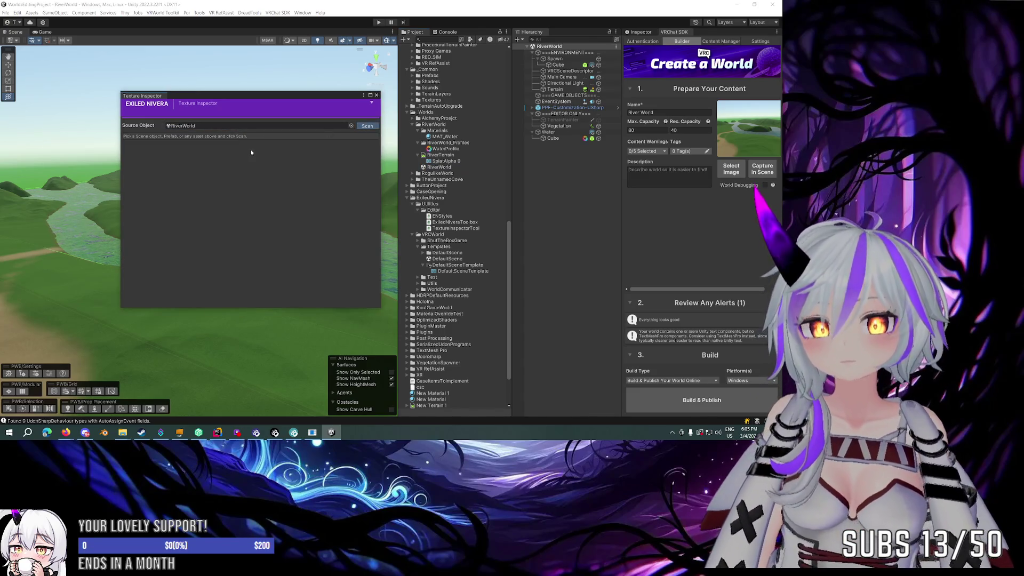
pyautogui.click(367, 126)
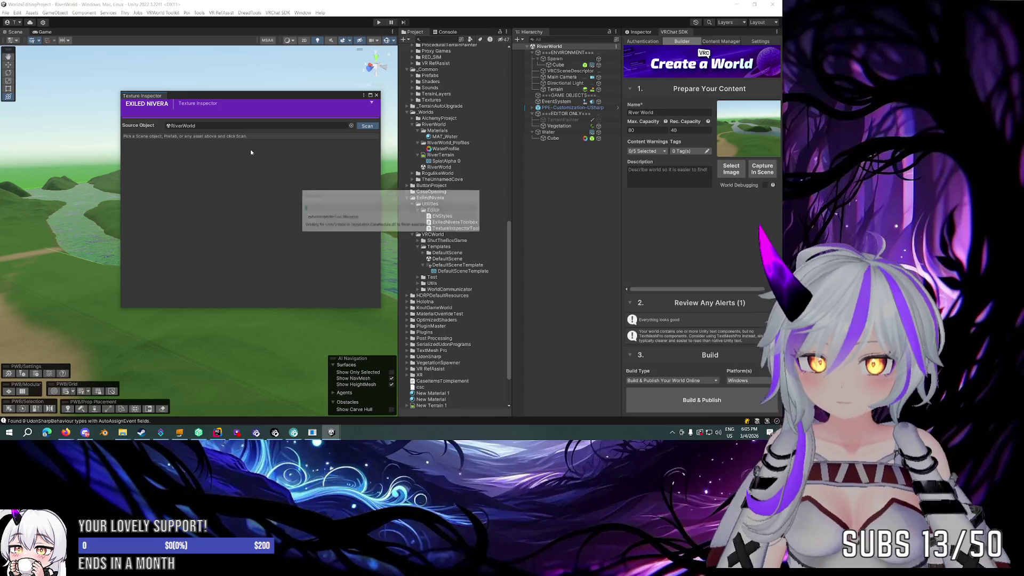
pyautogui.moveTo(269, 97)
pyautogui.mouseDown()
pyautogui.moveTo(400, 78)
pyautogui.moveTo(391, 78)
pyautogui.mouseUp()
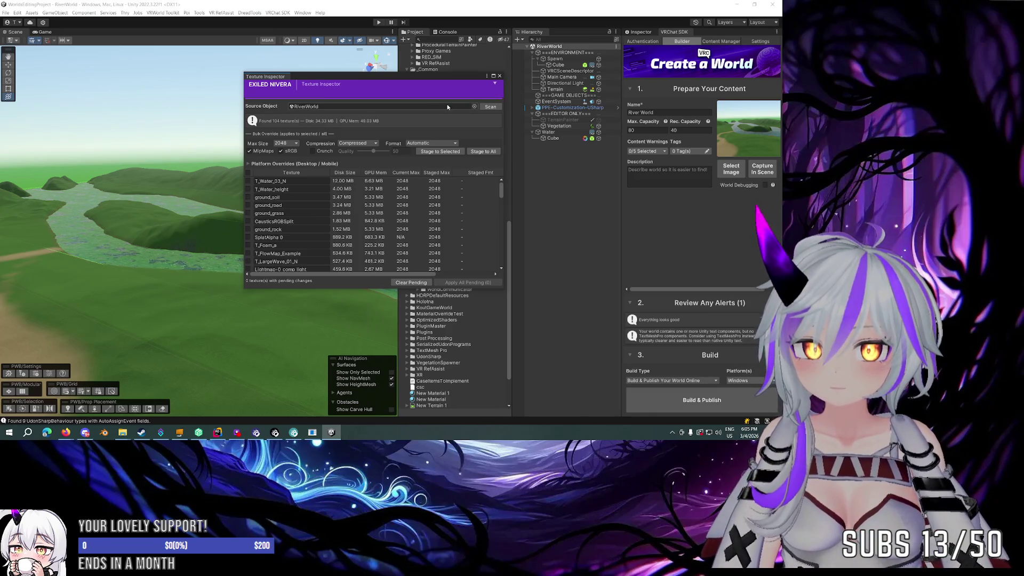
pyautogui.scroll(-2, 399, 199)
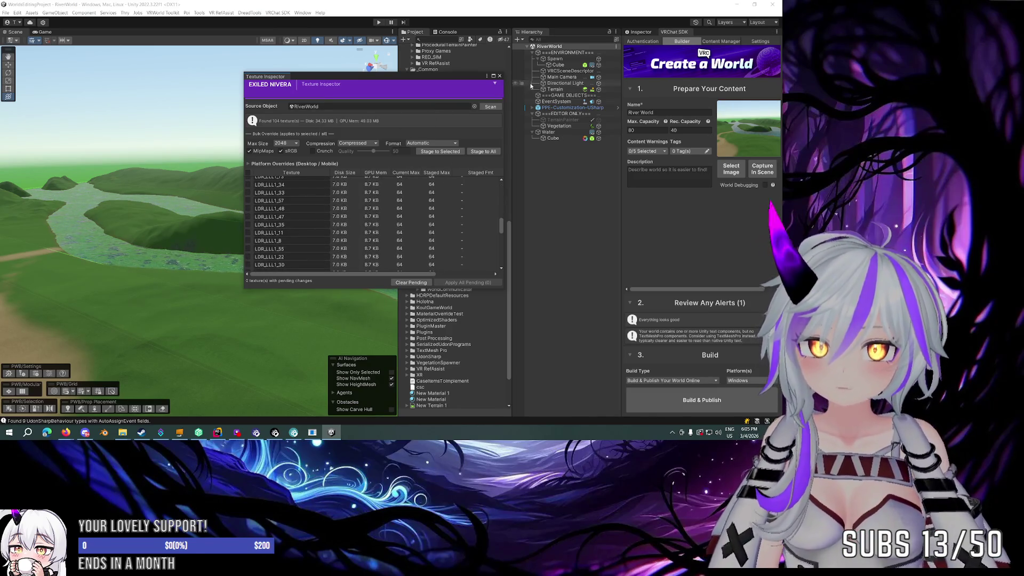
pyautogui.click(419, 61)
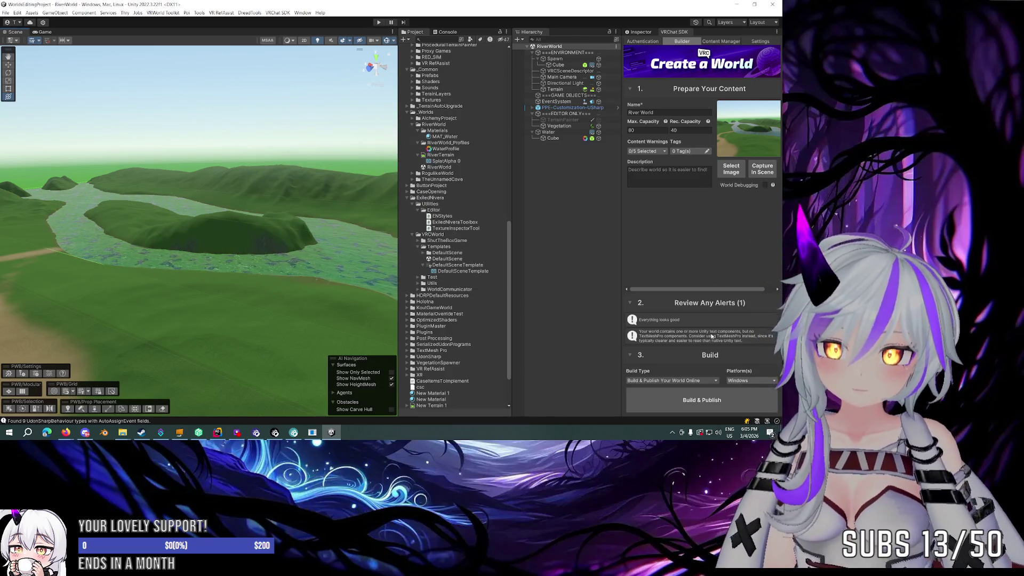
# Step: Start building and publishing River World after accepting the copyright agreement, then switch to the Minesweeper page
pyautogui.click(719, 401)
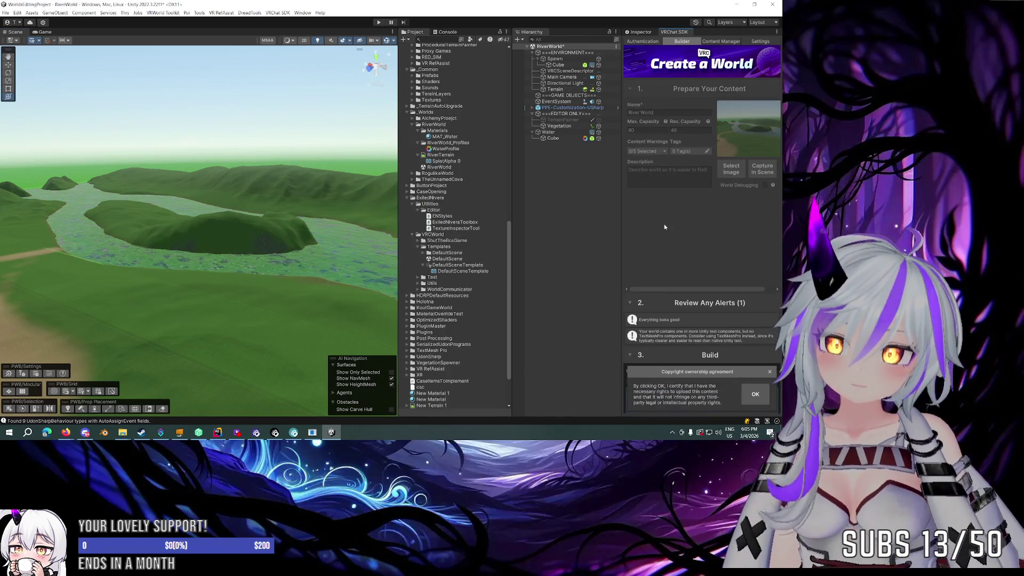
pyautogui.click(755, 401)
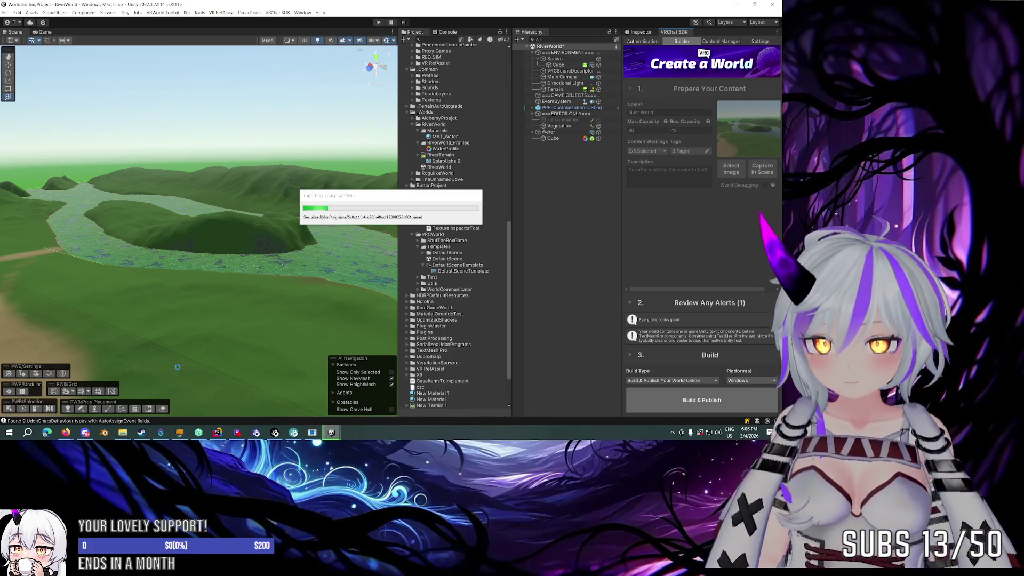
pyautogui.moveTo(70, 439)
pyautogui.click(124, 397)
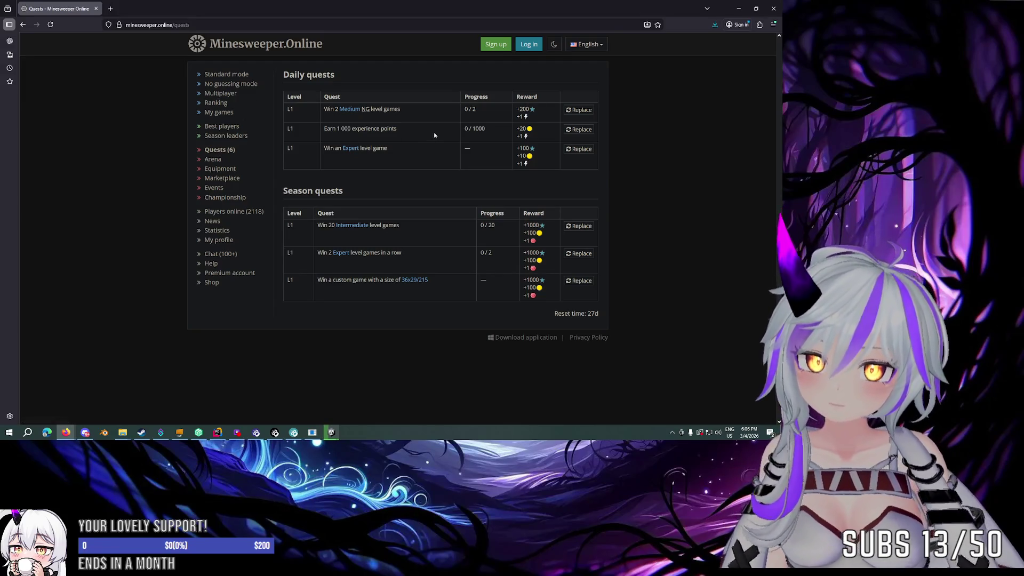
# Step: Start a Medium no-guessing game, open cells until a mine is hit, then resume the board
pyautogui.click(351, 109)
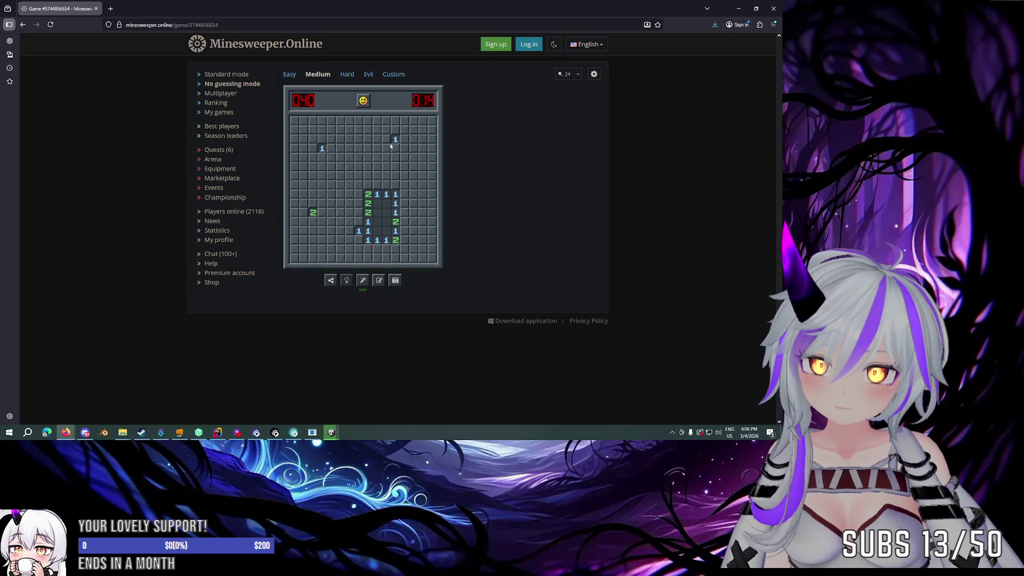
pyautogui.click(425, 220)
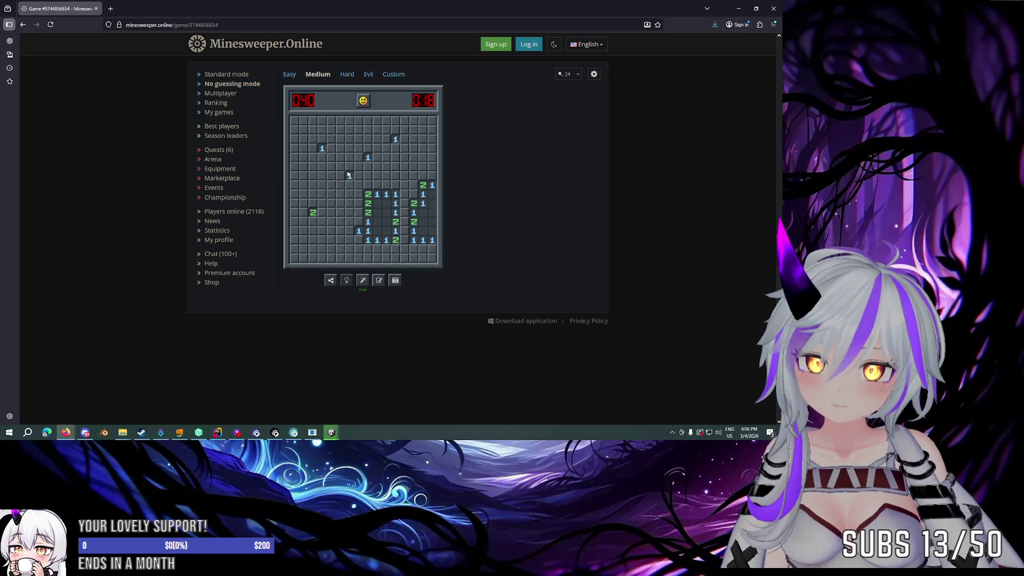
pyautogui.click(332, 195)
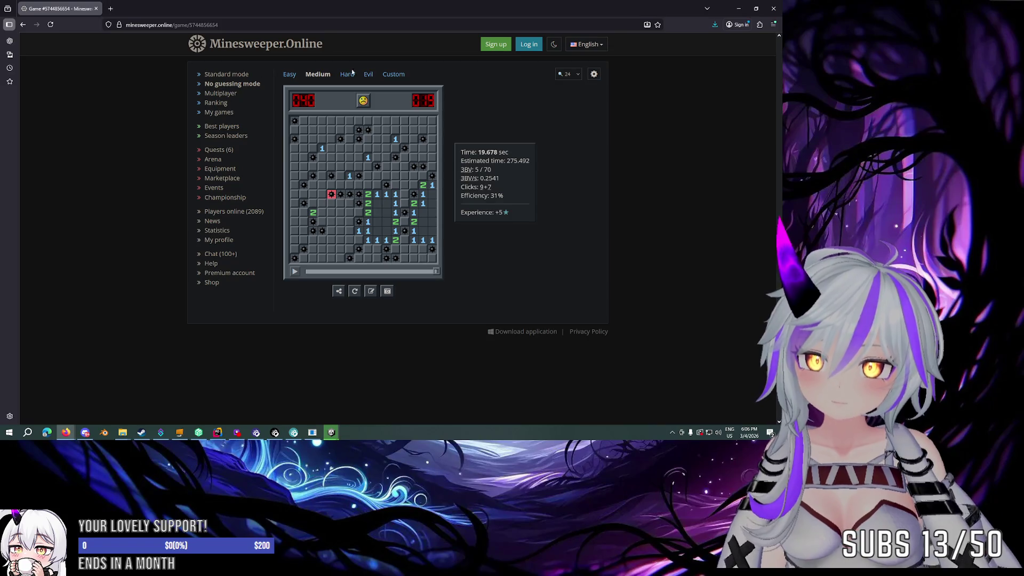
pyautogui.click(356, 292)
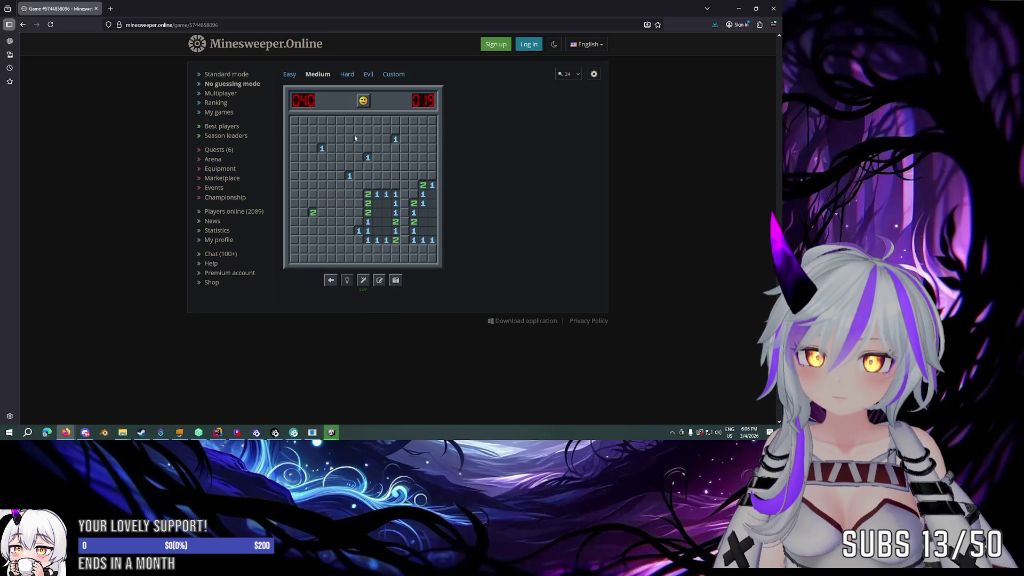
# Step: Start a fresh game and open cells across the board until a top cell hits a mine
pyautogui.click(363, 101)
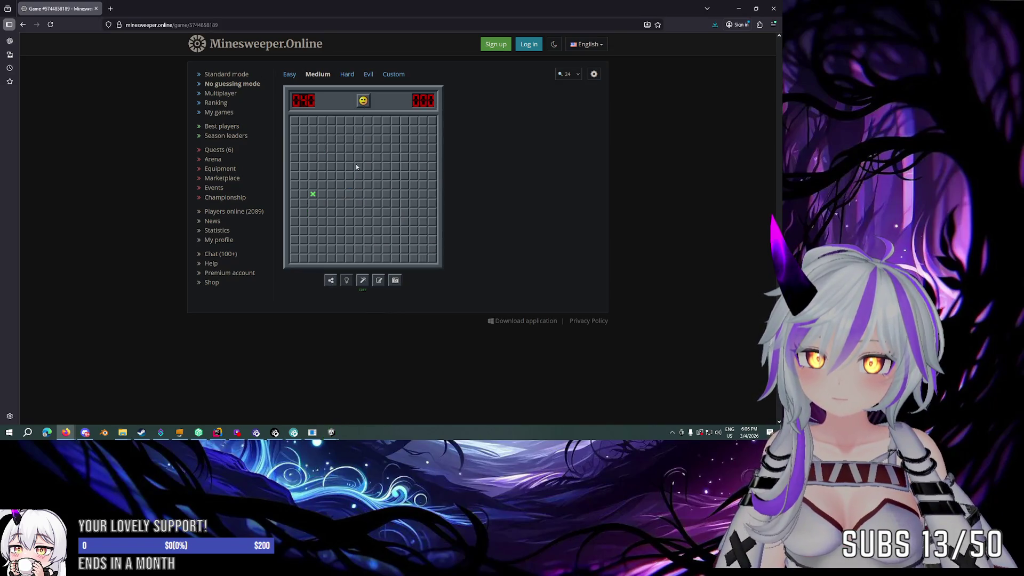
pyautogui.click(314, 195)
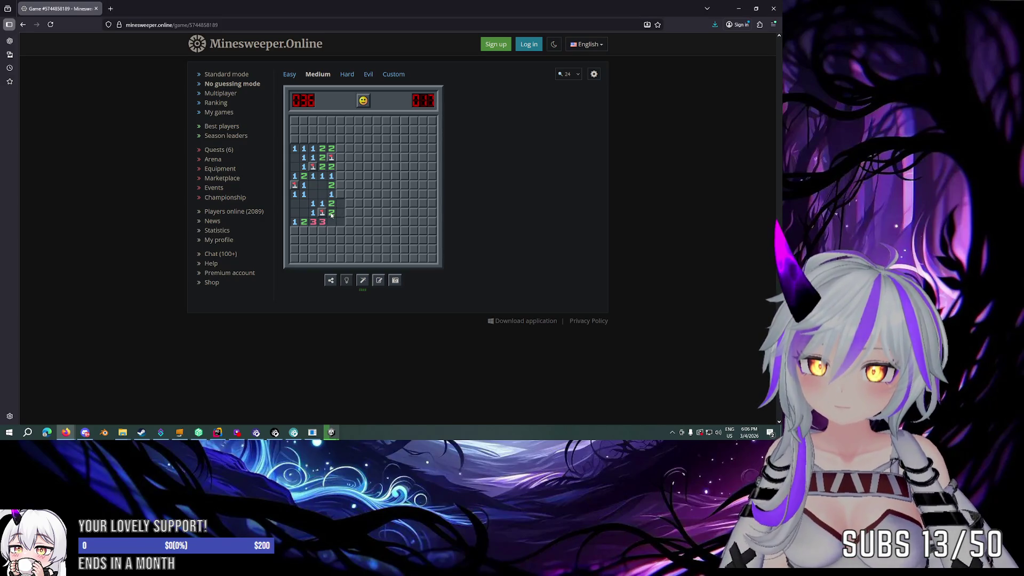
pyautogui.click(388, 185)
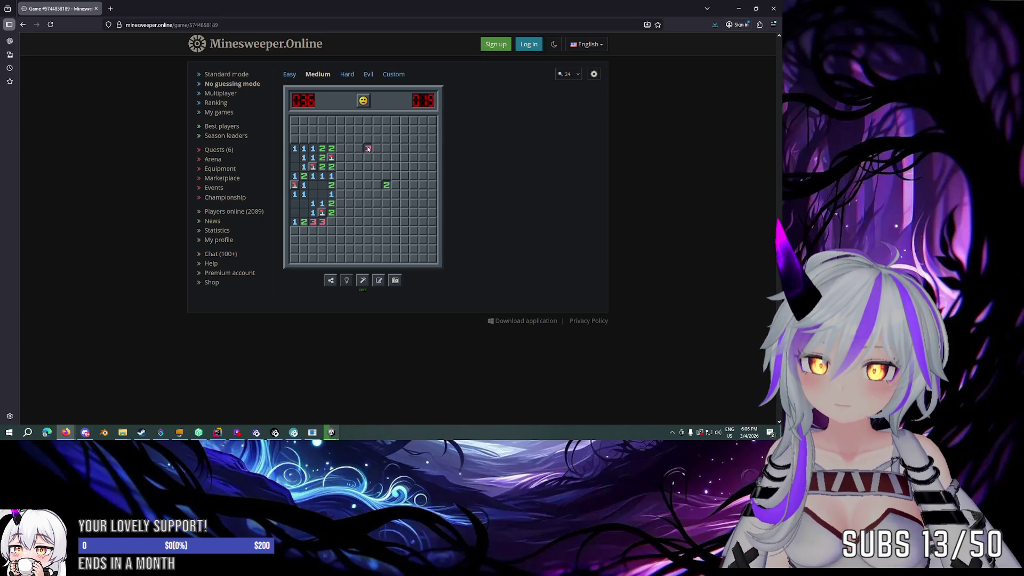
pyautogui.click(395, 231)
pyautogui.click(349, 231)
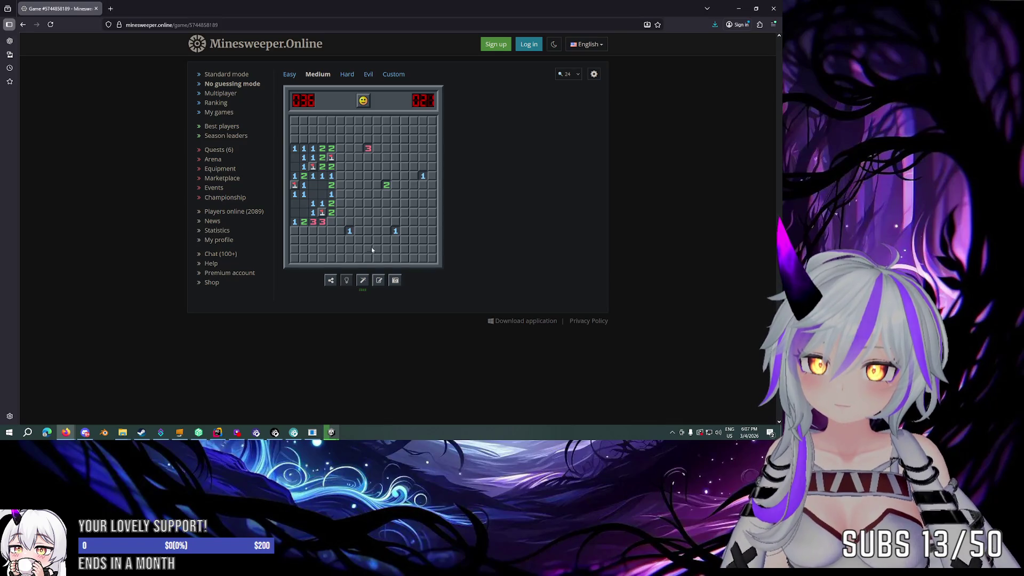
pyautogui.click(403, 213)
pyautogui.click(358, 203)
pyautogui.click(356, 160)
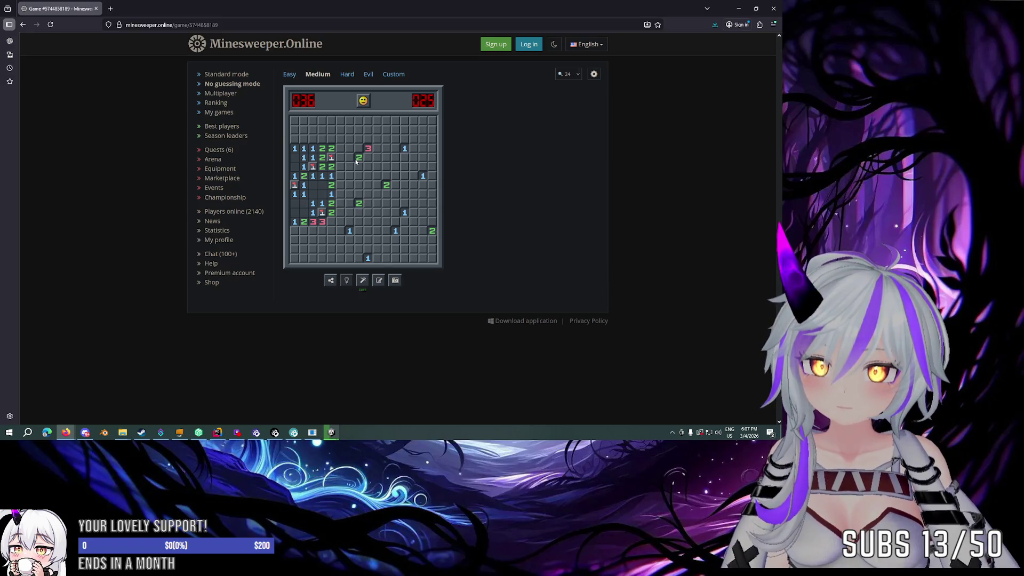
pyautogui.click(339, 130)
# Step: Start a new game with F2 and flag mines along the right side of the opened region
pyautogui.press('F2')
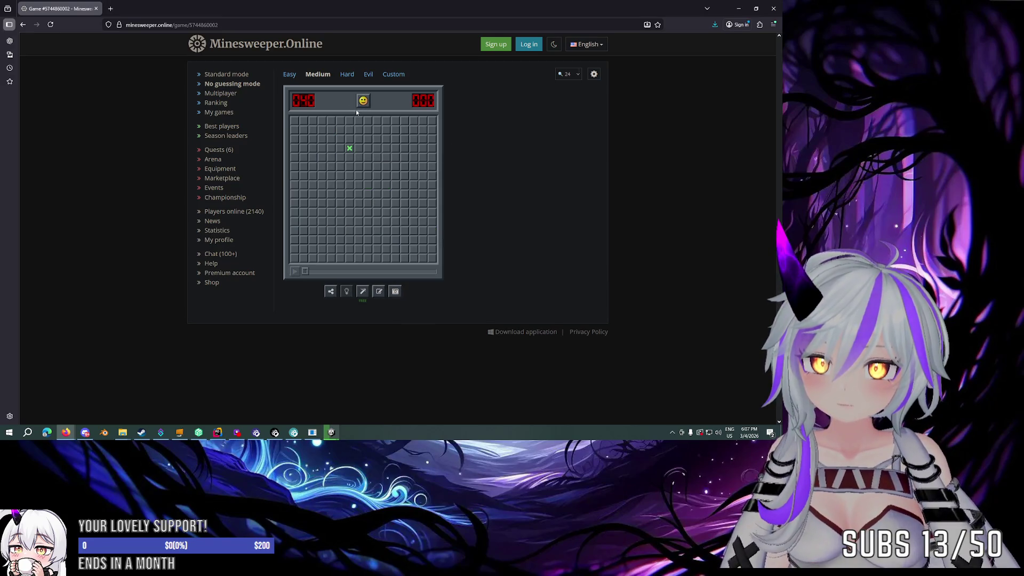
pyautogui.click(350, 148)
pyautogui.rightClick(368, 148)
pyautogui.click(376, 139)
pyautogui.rightClick(404, 158)
pyautogui.click(404, 167)
pyautogui.rightClick(411, 186)
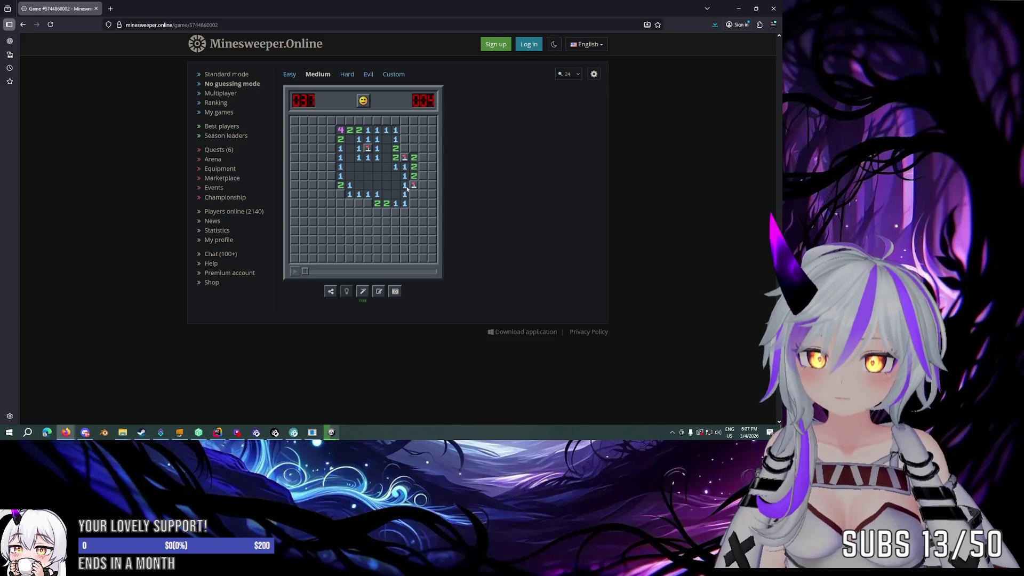
pyautogui.click(405, 195)
pyautogui.click(423, 194)
pyautogui.rightClick(423, 176)
pyautogui.click(426, 185)
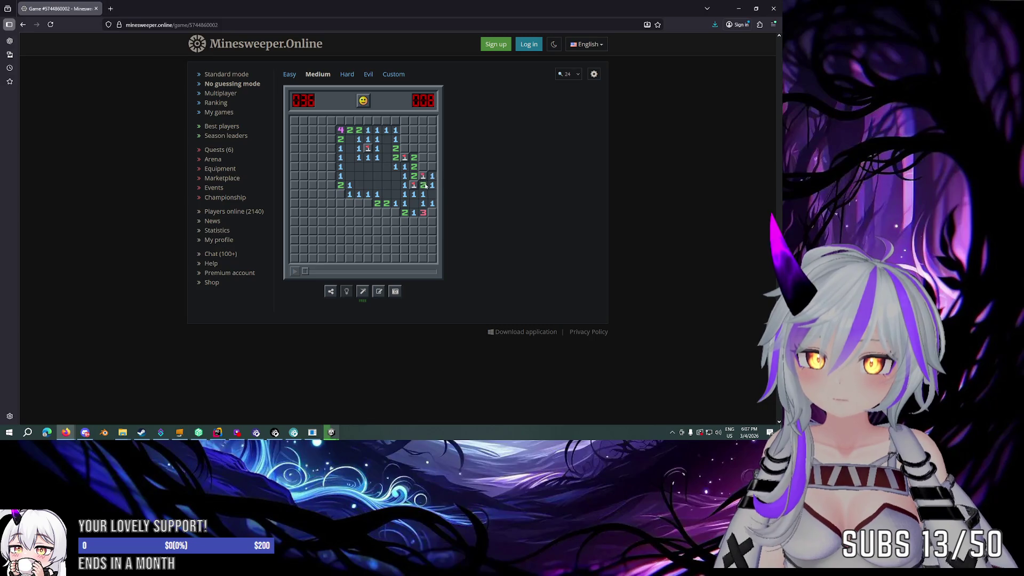
pyautogui.click(422, 167)
pyautogui.click(432, 167)
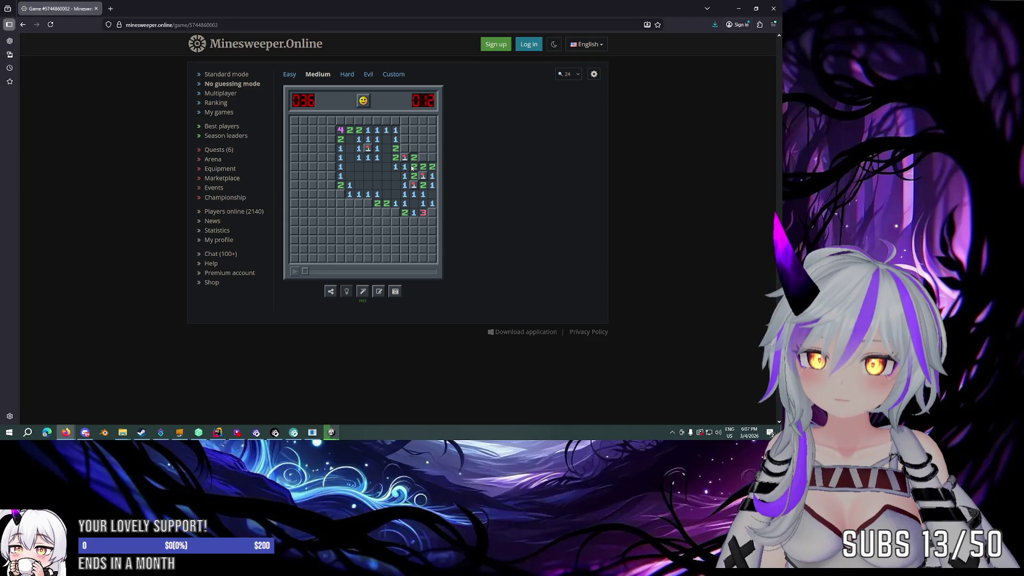
pyautogui.click(423, 157)
pyautogui.click(423, 158)
# Step: Flag the top-right and top-row mines and open the cells beside them
pyautogui.rightClick(432, 158)
pyautogui.click(423, 158)
pyautogui.click(430, 149)
pyautogui.rightClick(405, 148)
pyautogui.click(405, 138)
pyautogui.click(405, 139)
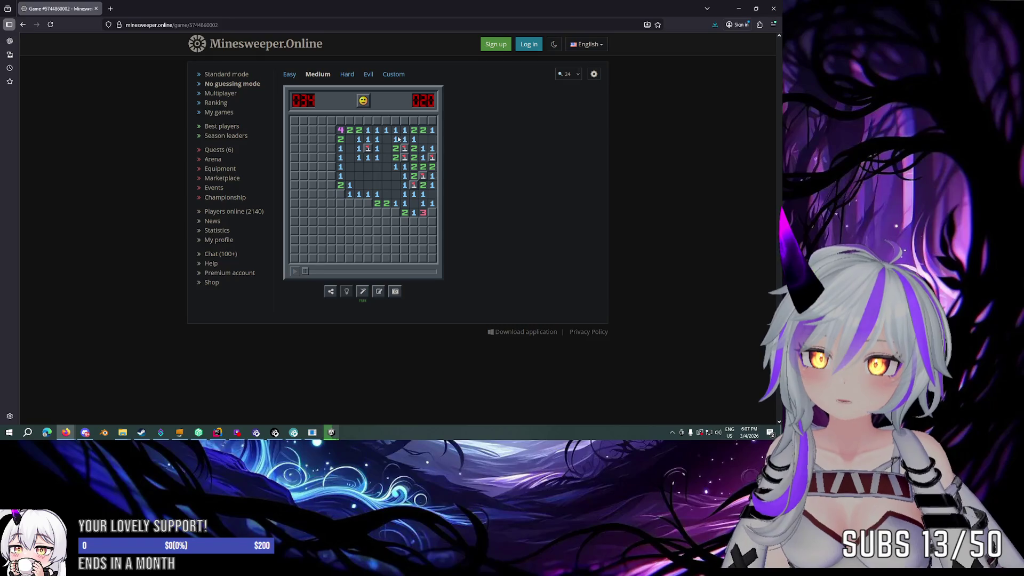
pyautogui.click(427, 132)
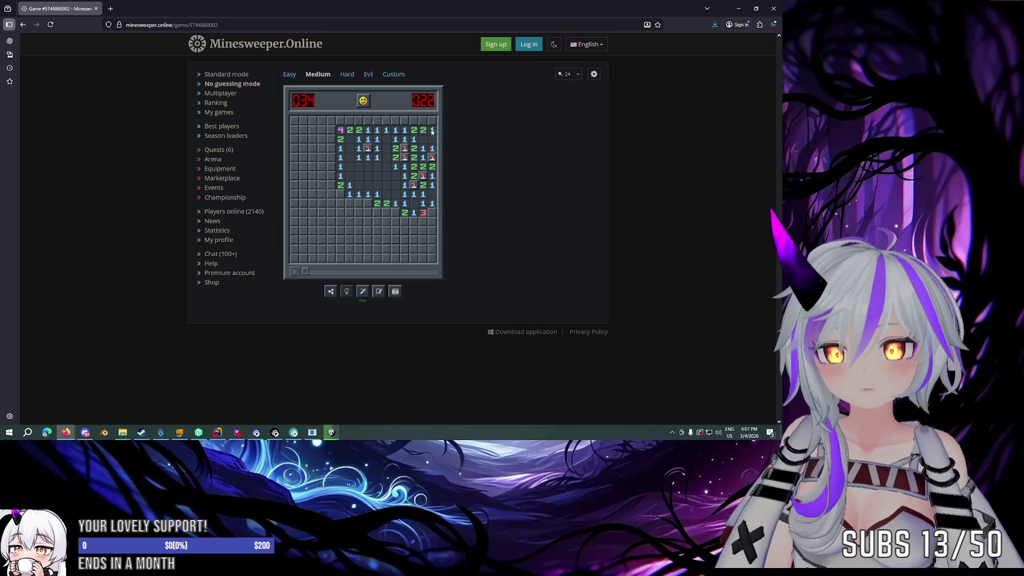
pyautogui.rightClick(414, 121)
pyautogui.click(406, 131)
pyautogui.rightClick(386, 121)
pyautogui.click(386, 131)
pyautogui.click(375, 132)
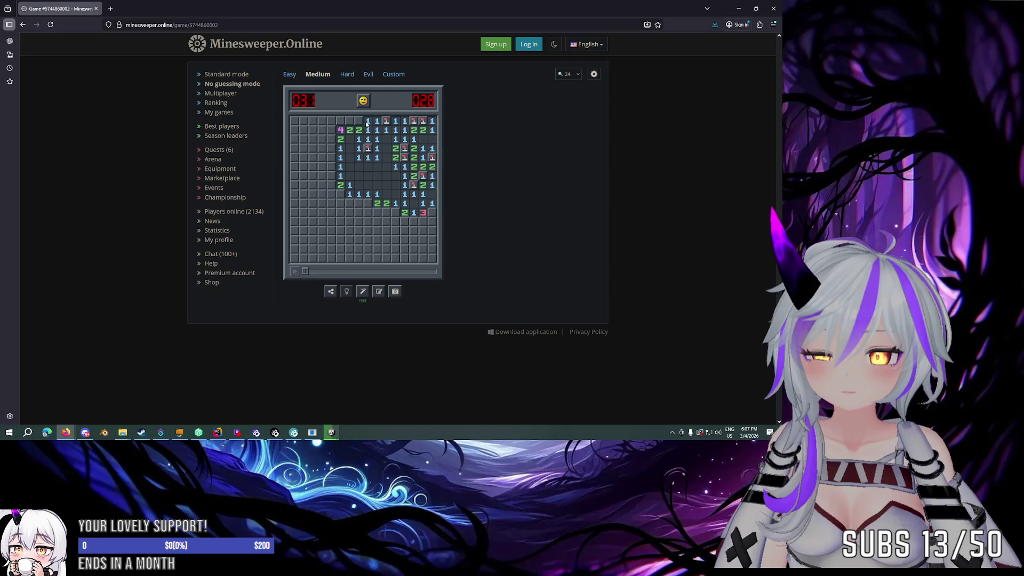
pyautogui.rightClick(359, 121)
pyautogui.rightClick(349, 122)
pyautogui.click(349, 131)
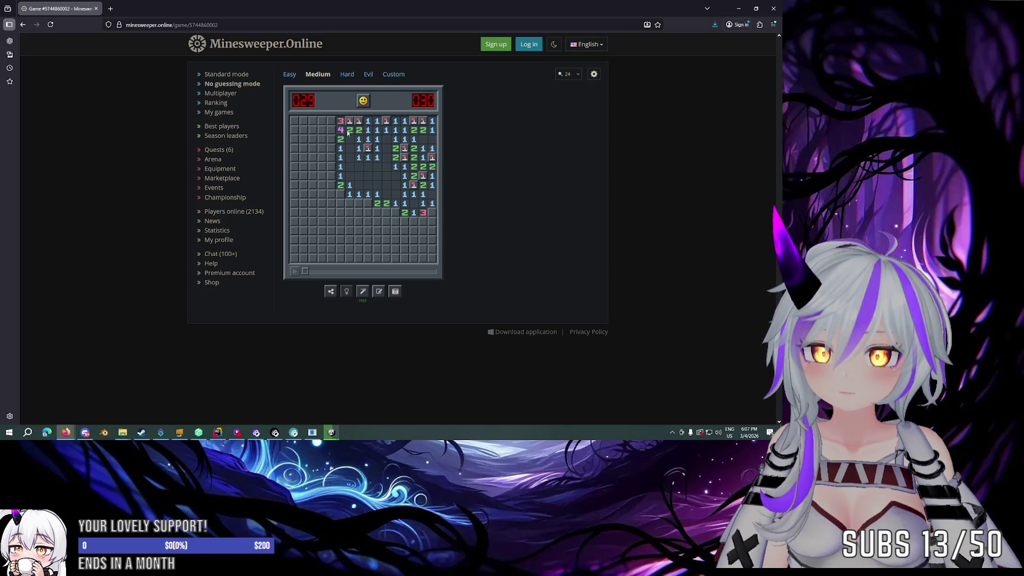
# Step: Flag mines on the left edge, lower middle and right edge, clearing the lower area
pyautogui.rightClick(340, 194)
pyautogui.click(349, 194)
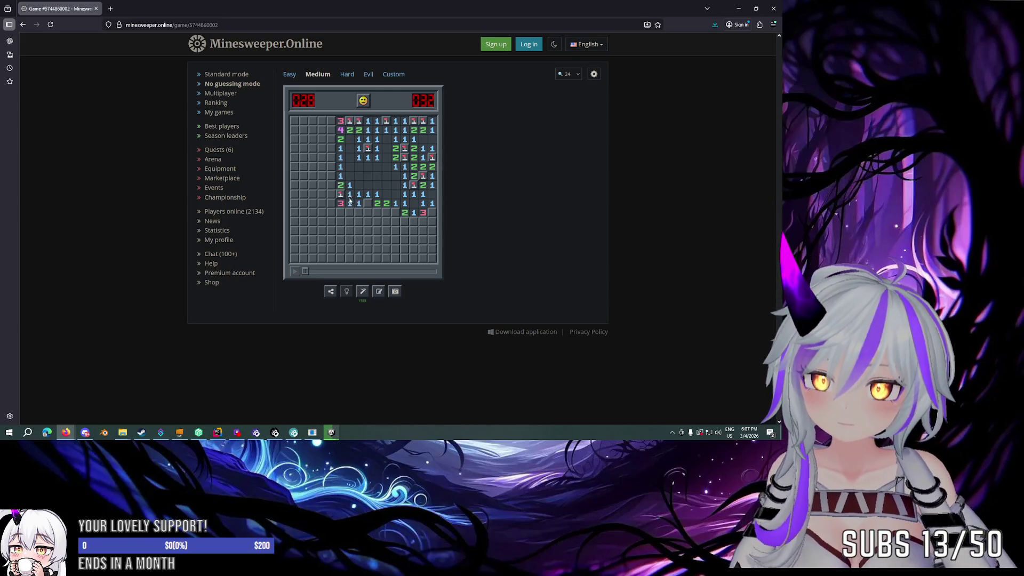
pyautogui.click(349, 203)
pyautogui.rightClick(368, 204)
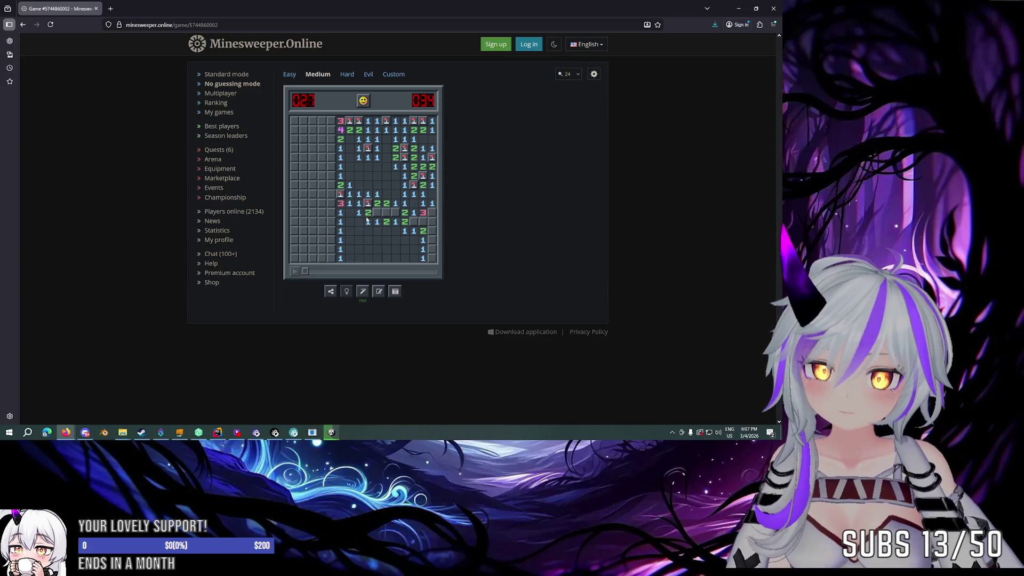
pyautogui.rightClick(377, 212)
pyautogui.click(386, 212)
pyautogui.rightClick(396, 213)
pyautogui.rightClick(414, 221)
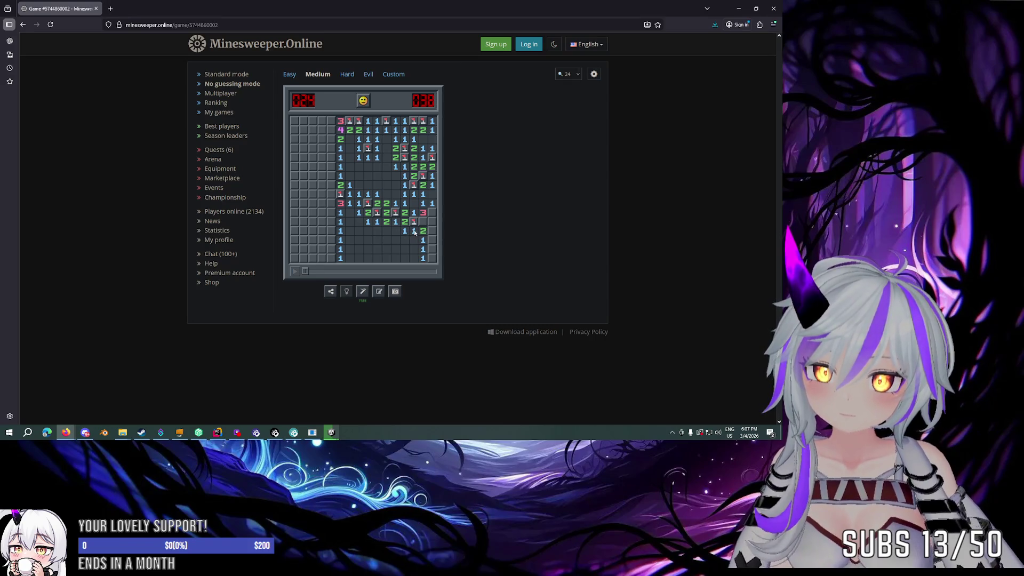
pyautogui.click(423, 221)
pyautogui.rightClick(432, 213)
pyautogui.rightClick(432, 221)
pyautogui.click(423, 222)
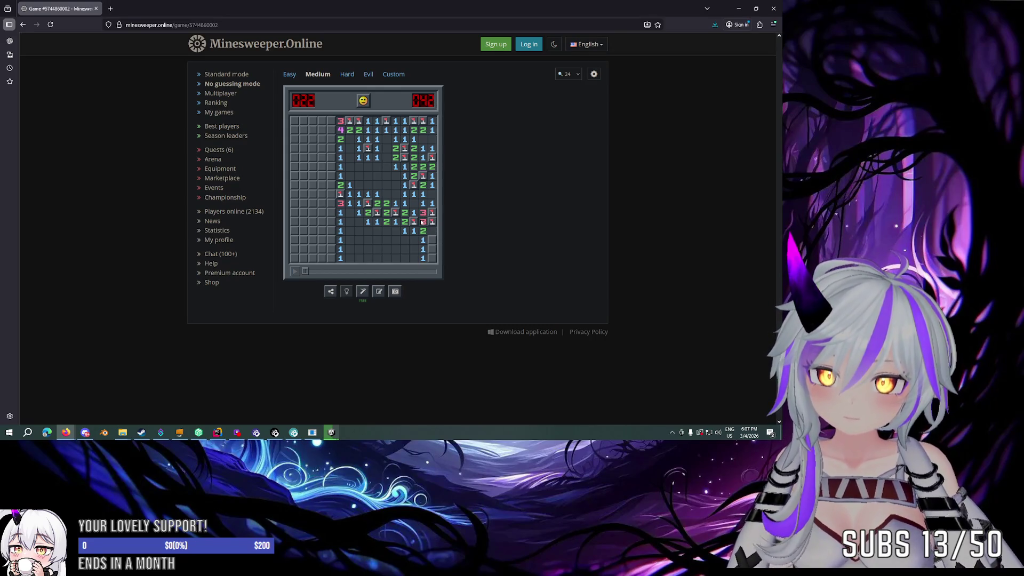
pyautogui.click(424, 231)
pyautogui.rightClick(431, 249)
pyautogui.click(432, 258)
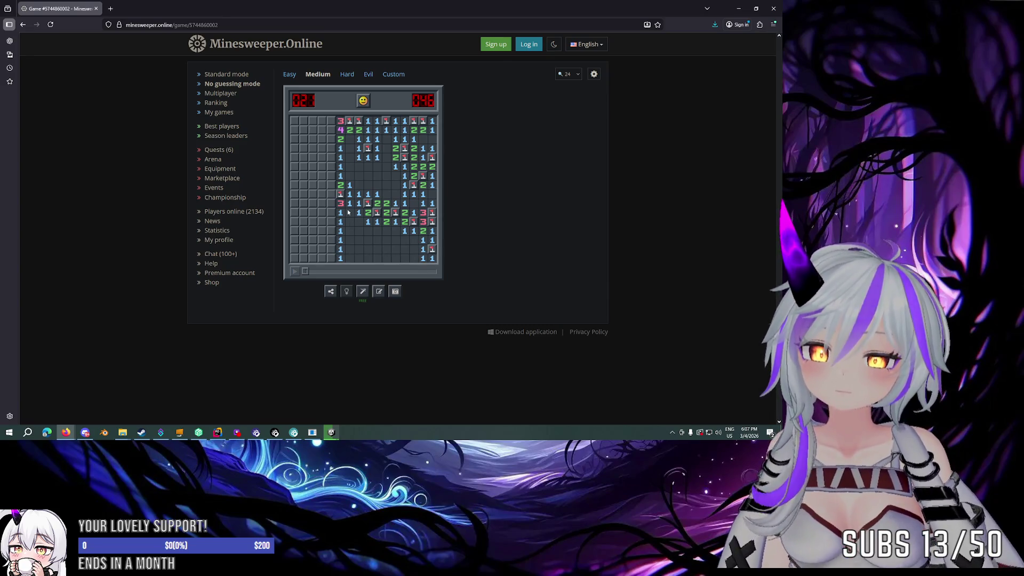
pyautogui.click(341, 186)
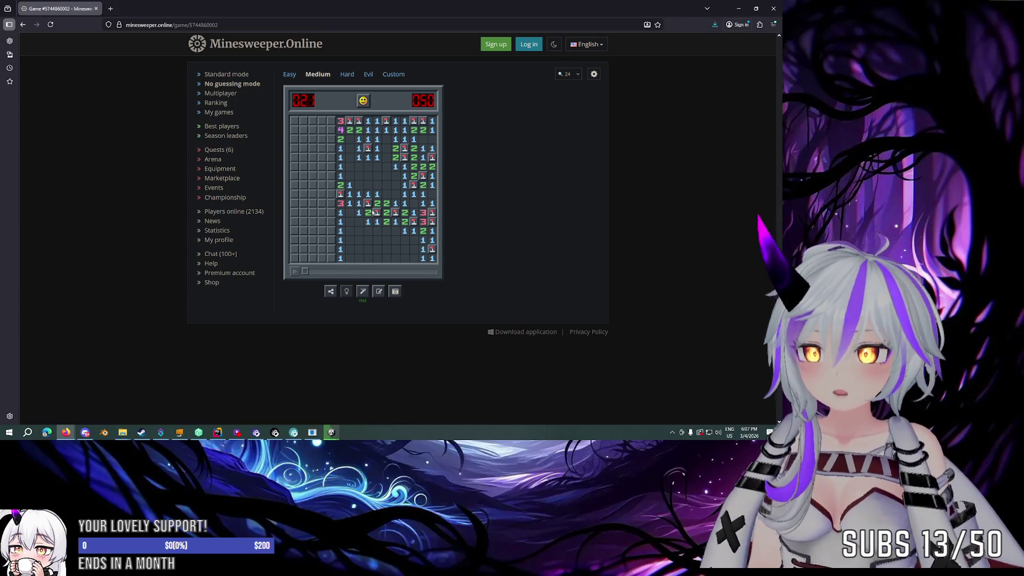
# Step: Check Unity's build progress from the taskbar preview before returning to the game
pyautogui.moveTo(332, 433)
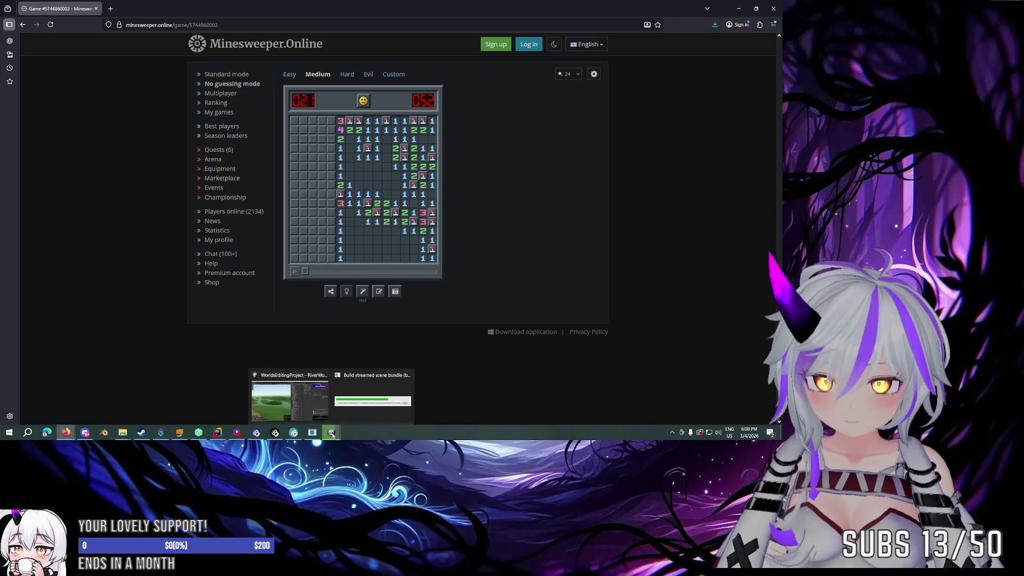
pyautogui.moveTo(312, 391)
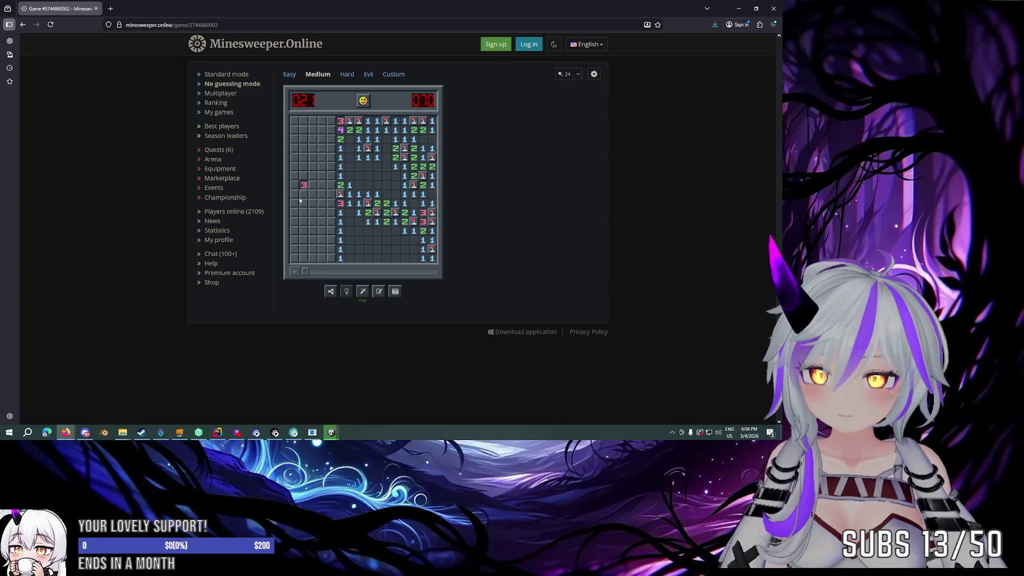
# Step: Open cells on the board's left side and flag two left-edge mines
pyautogui.click(313, 230)
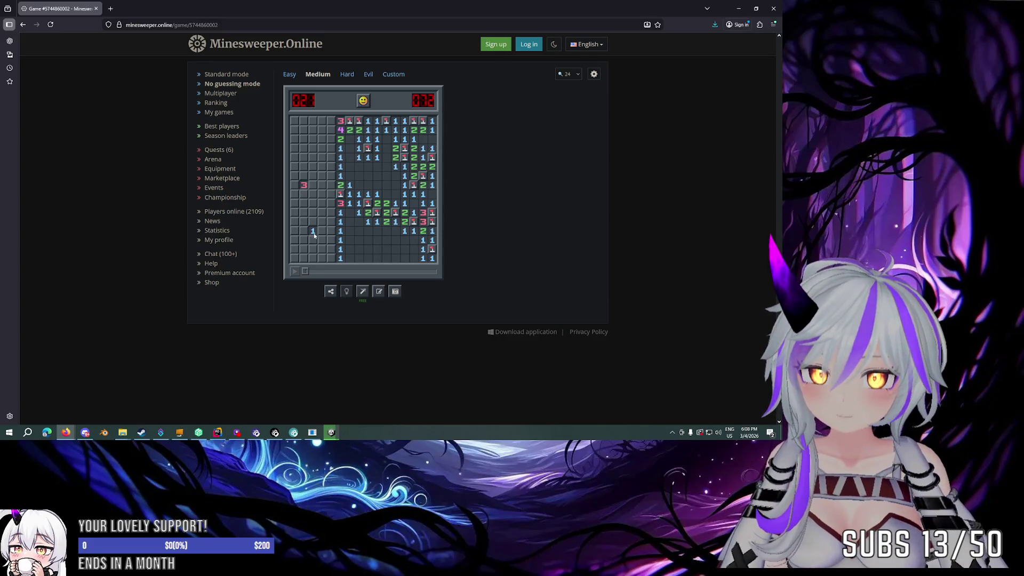
pyautogui.click(307, 233)
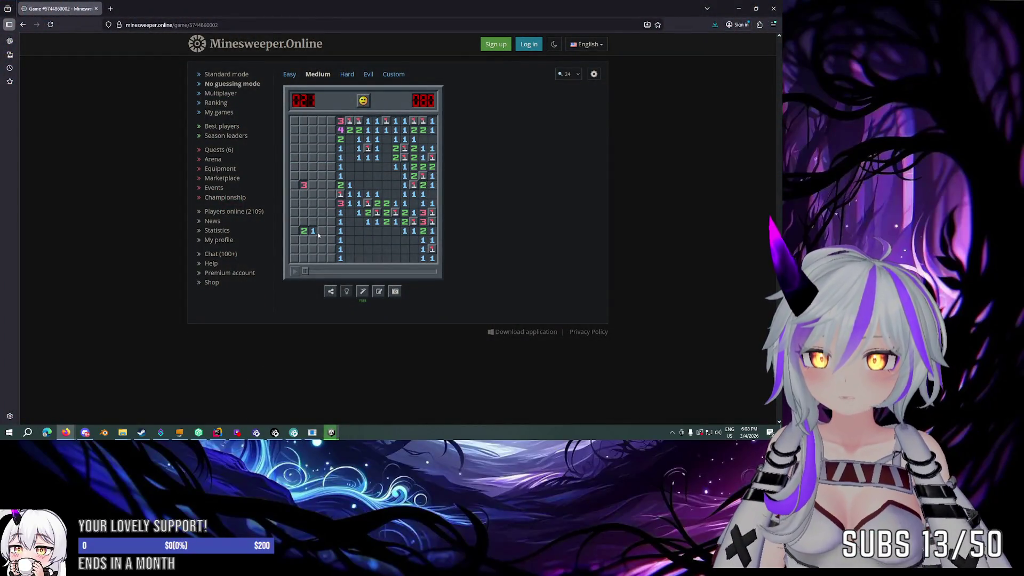
pyautogui.click(312, 222)
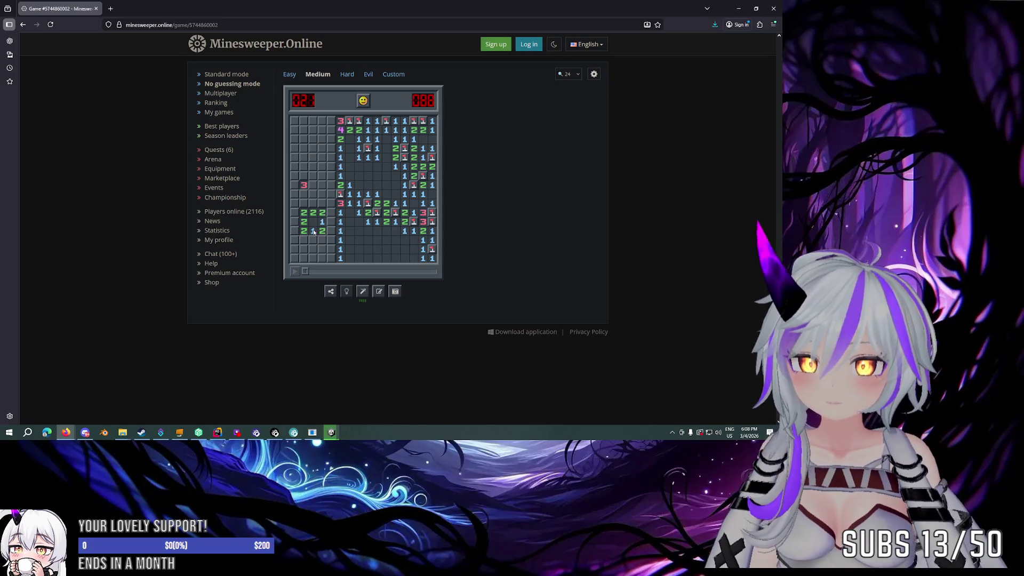
pyautogui.rightClick(296, 167)
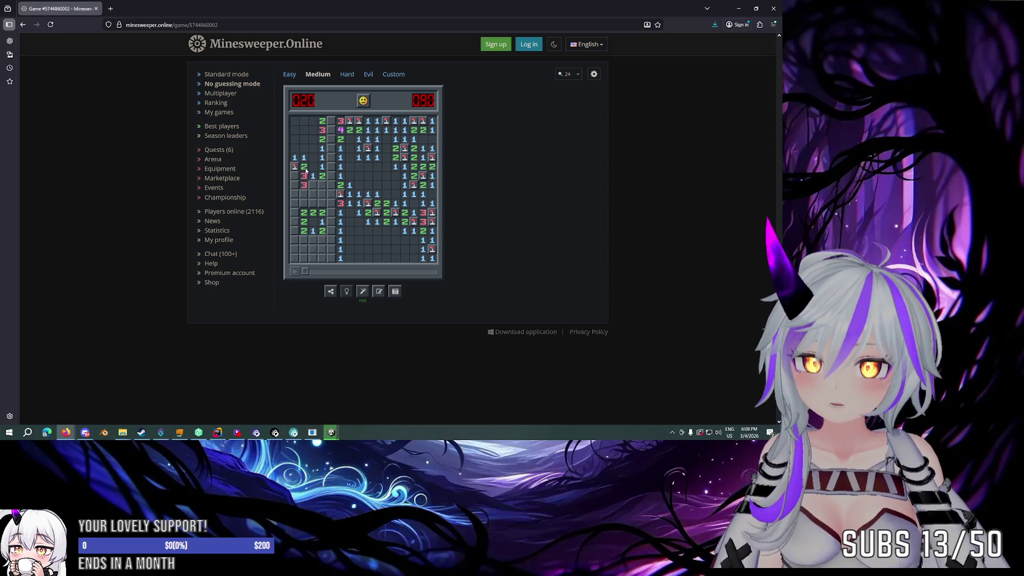
pyautogui.rightClick(297, 176)
pyautogui.click(304, 176)
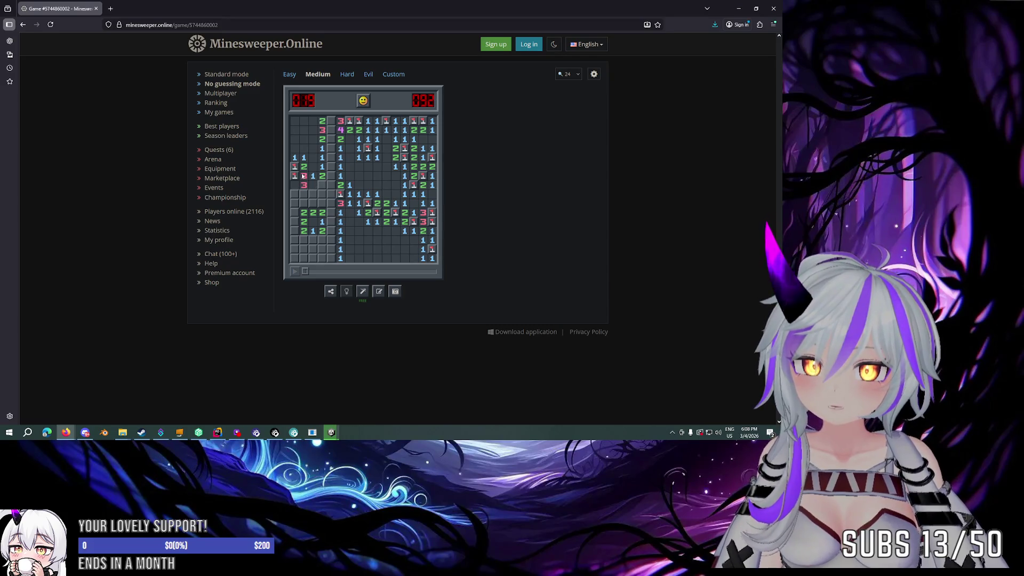
pyautogui.click(306, 178)
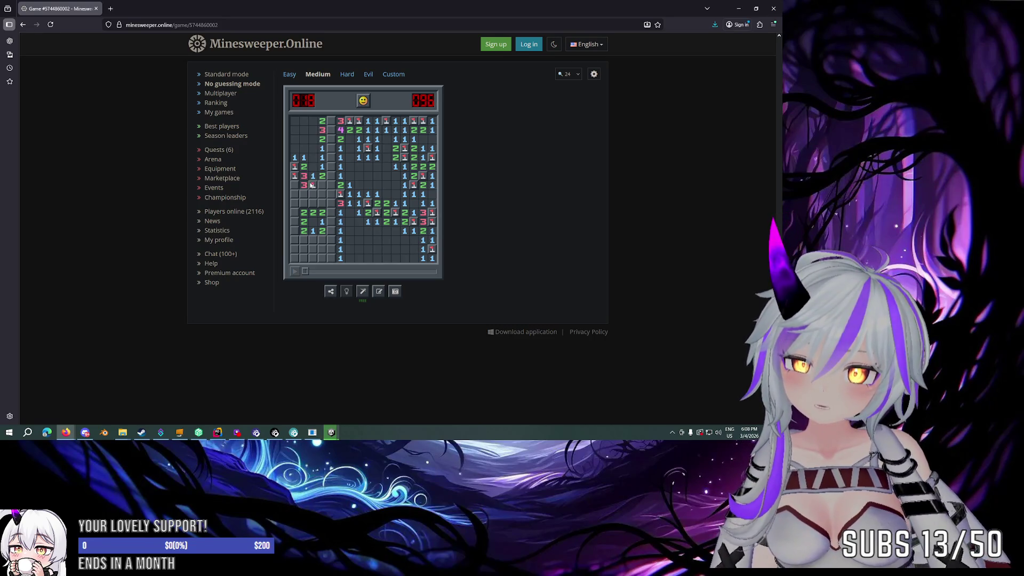
pyautogui.click(314, 178)
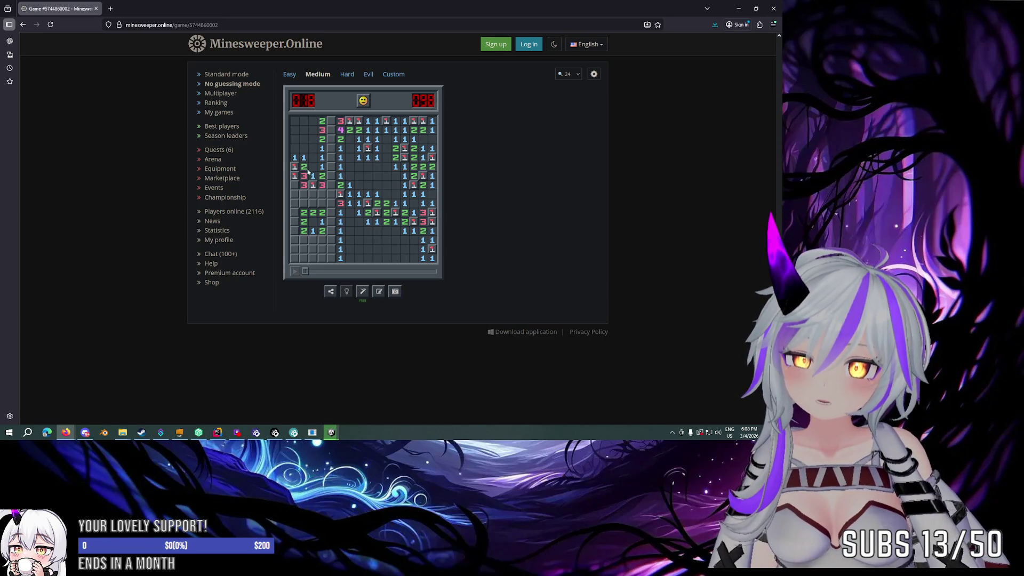
pyautogui.click(303, 176)
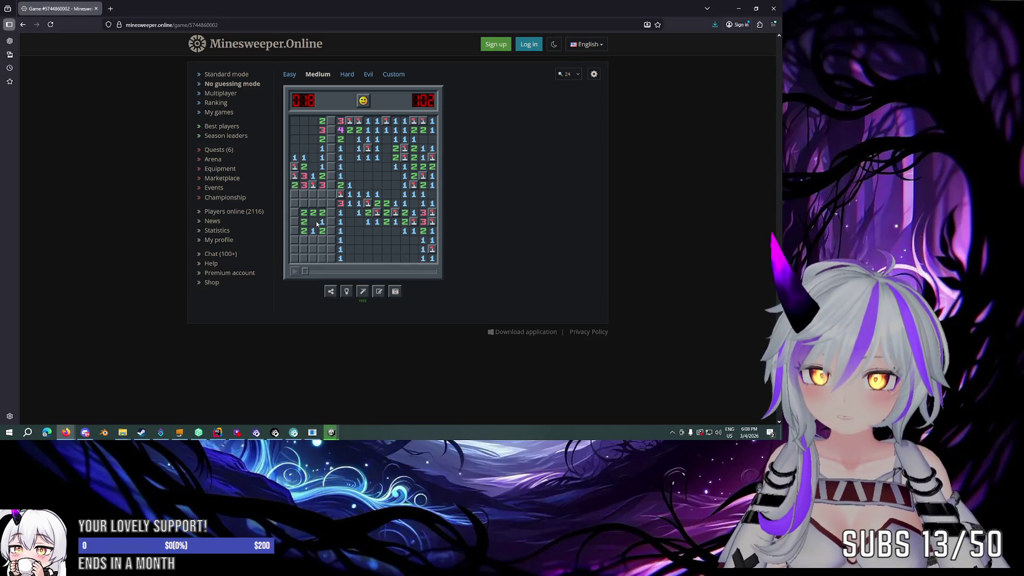
# Step: Flag three mines left of the 4 and open the column of cells below them
pyautogui.click(341, 203)
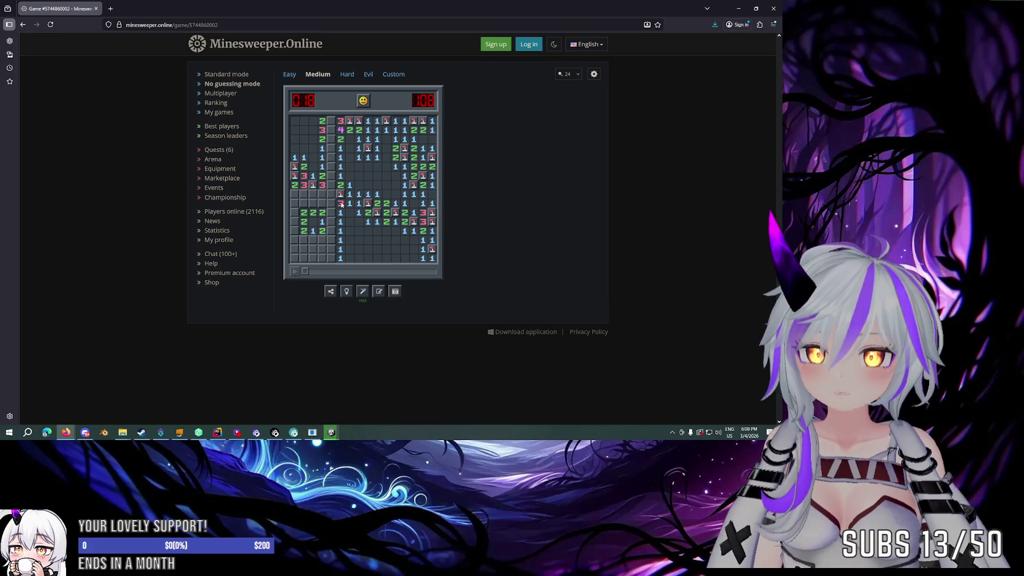
pyautogui.click(341, 132)
pyautogui.rightClick(331, 139)
pyautogui.rightClick(331, 130)
pyautogui.rightClick(332, 121)
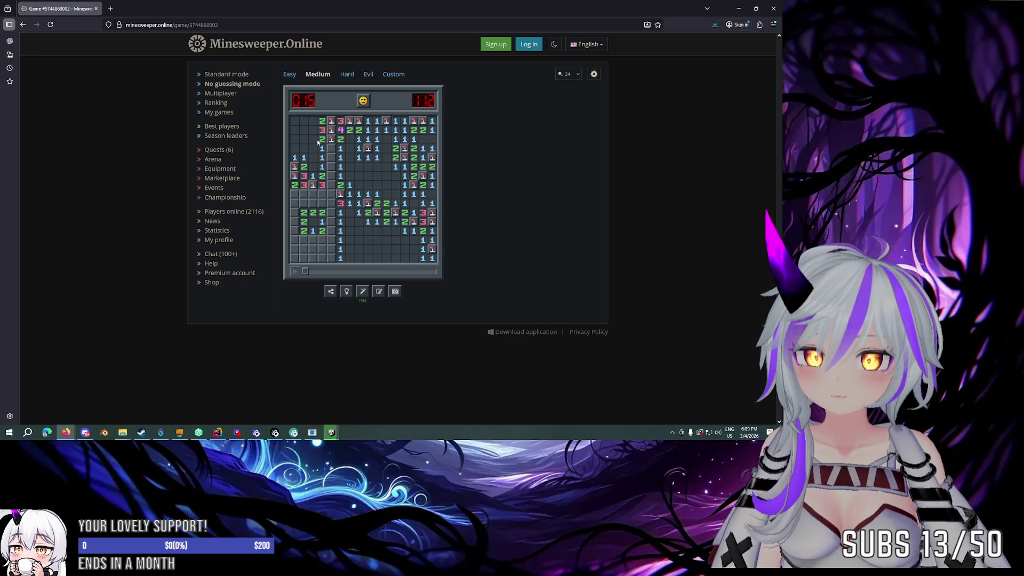
pyautogui.click(332, 147)
pyautogui.click(331, 157)
pyautogui.rightClick(331, 167)
pyautogui.click(331, 176)
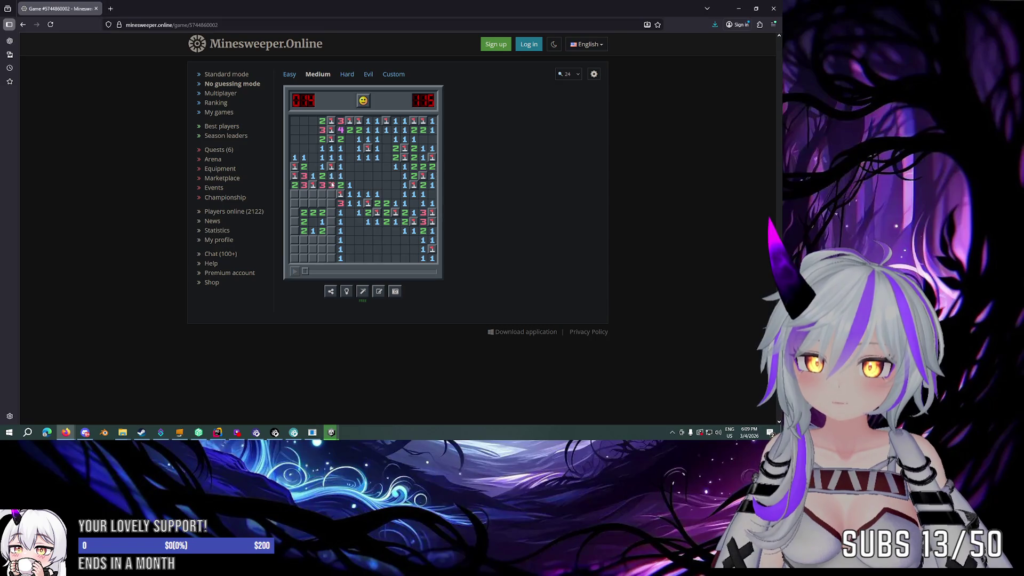
pyautogui.click(340, 185)
# Step: Flag the lower-left mines and clear around the 1, which hits a mine
pyautogui.rightClick(331, 194)
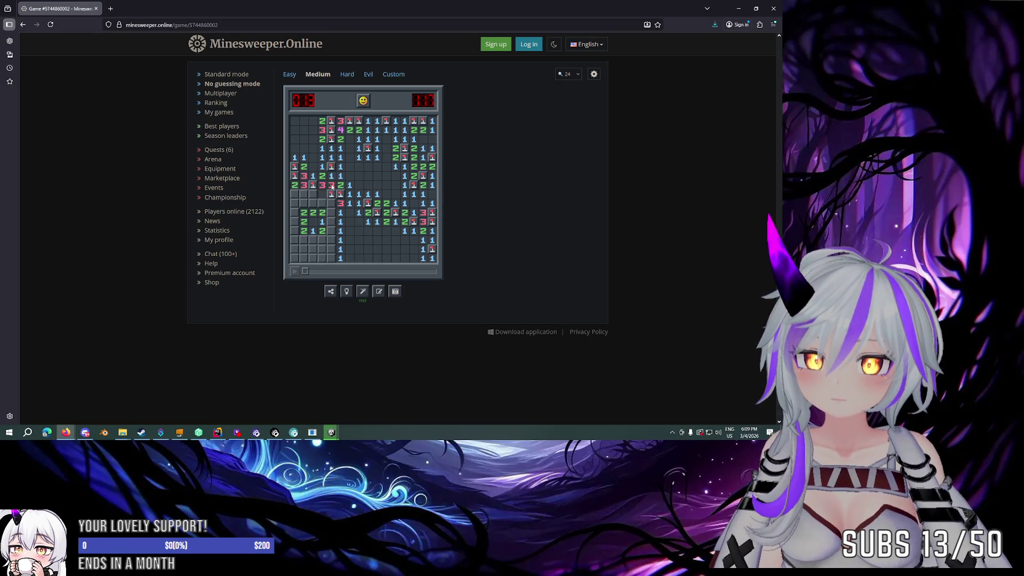
pyautogui.rightClick(322, 194)
pyautogui.click(313, 194)
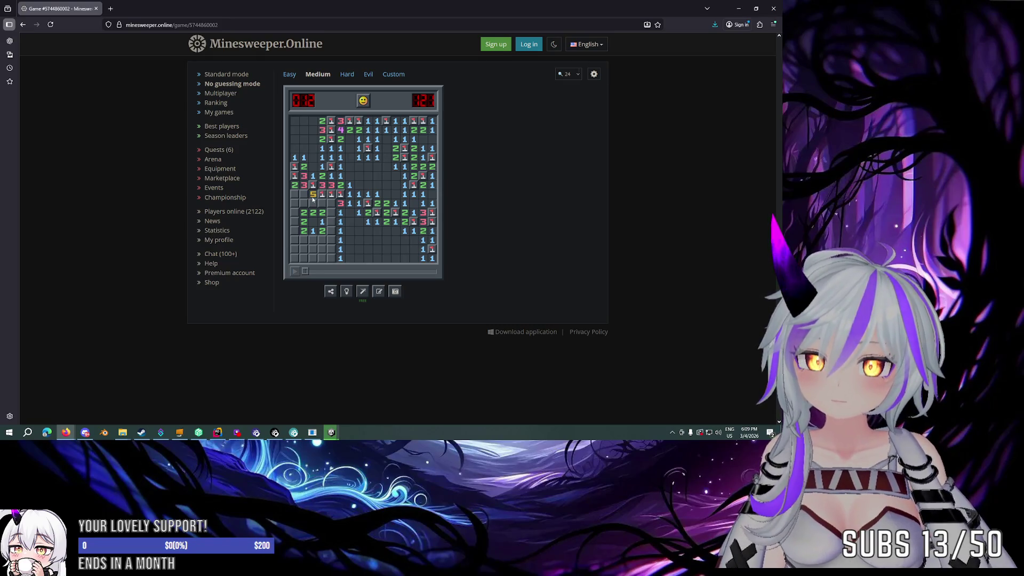
pyautogui.click(340, 204)
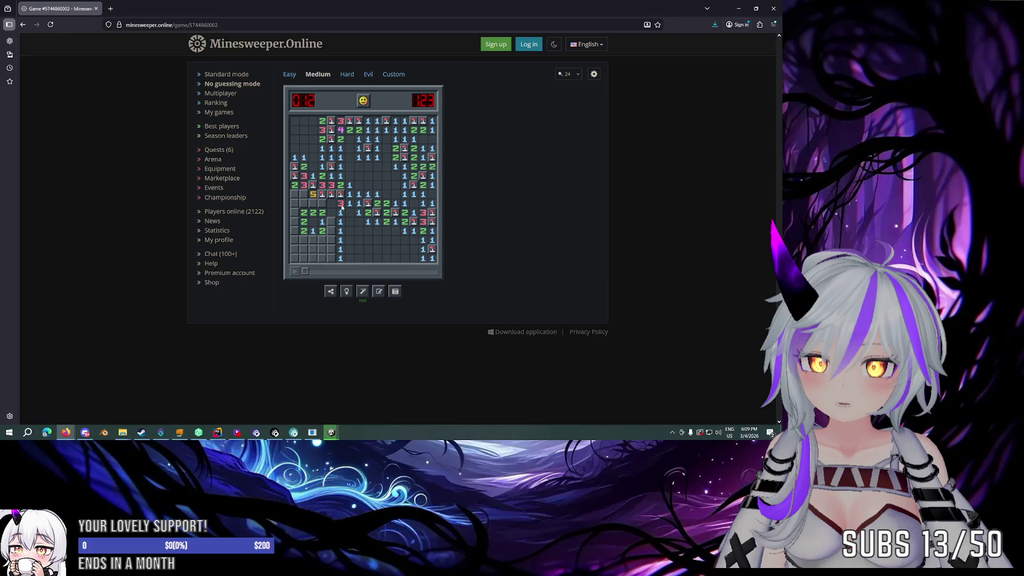
pyautogui.click(342, 214)
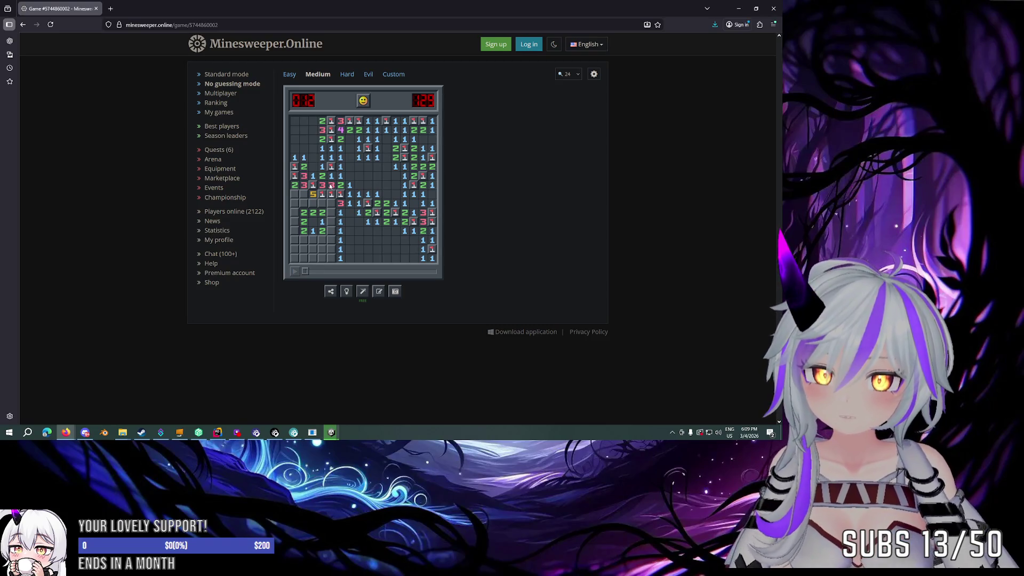
pyautogui.click(341, 231)
pyautogui.click(341, 213)
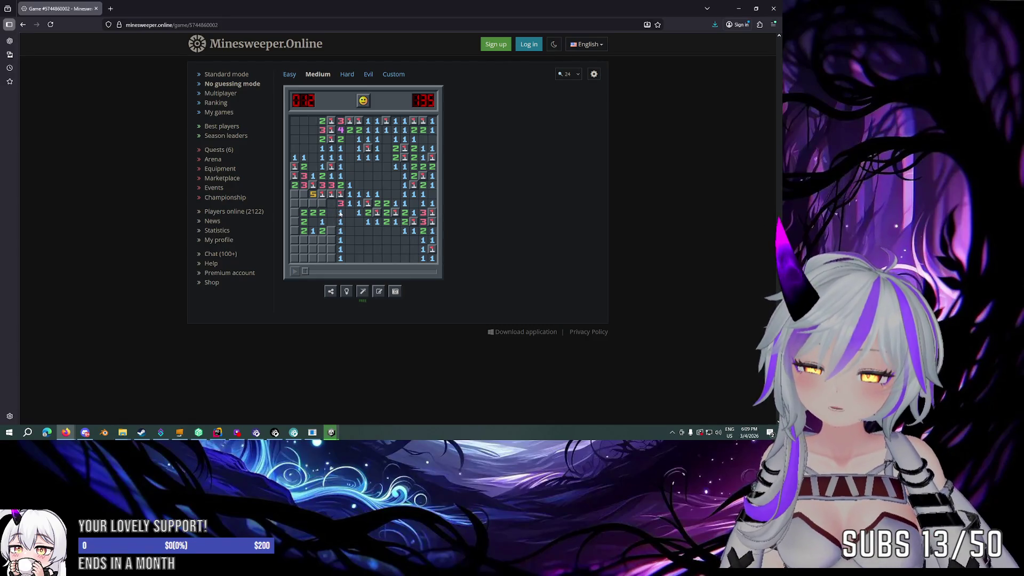
pyautogui.rightClick(331, 212)
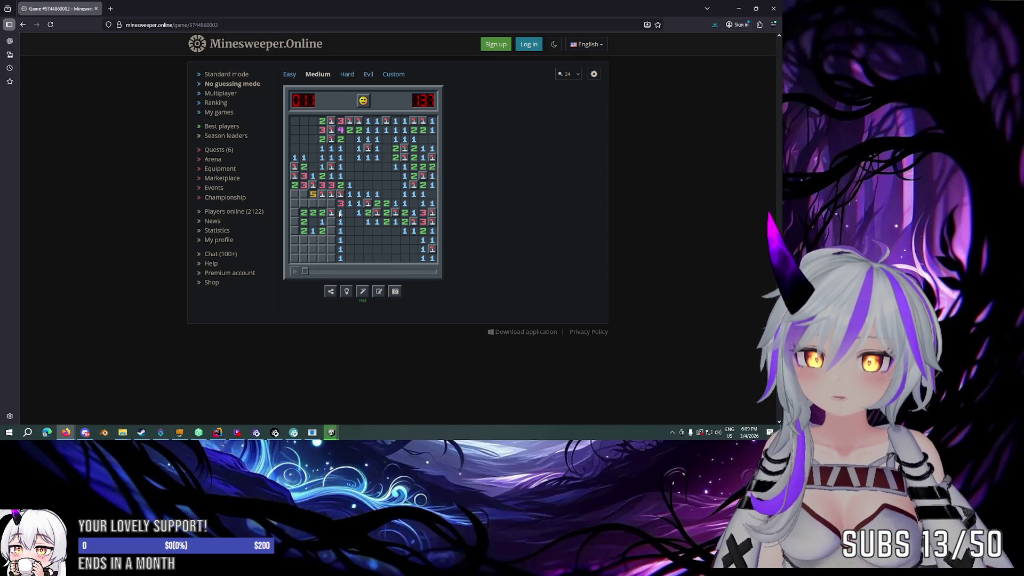
pyautogui.click(340, 212)
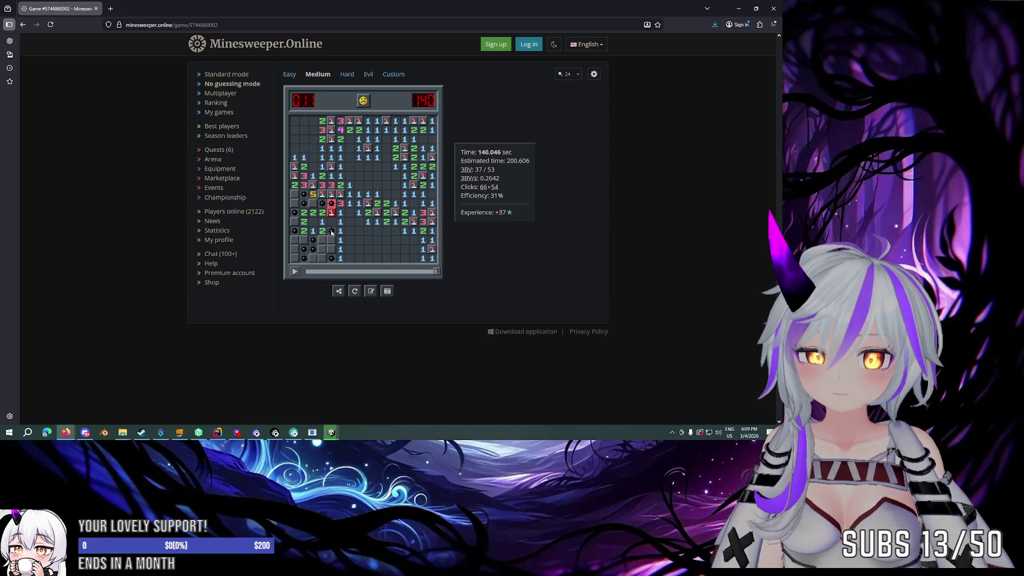
# Step: Start a fresh Medium game and clear the left column, flagging its mines
pyautogui.click(363, 100)
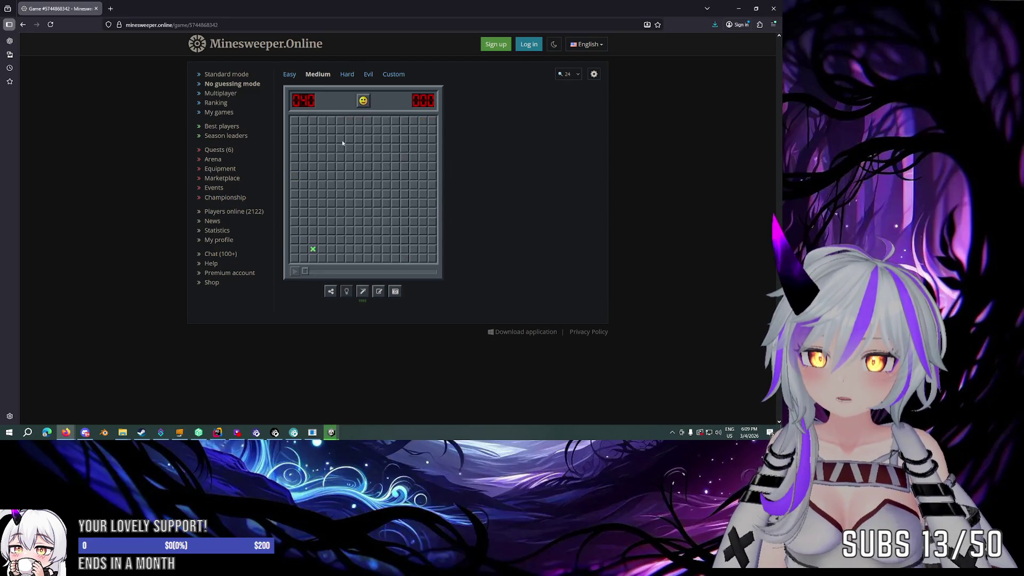
pyautogui.click(318, 250)
pyautogui.rightClick(294, 213)
pyautogui.click(304, 203)
pyautogui.rightClick(304, 185)
pyautogui.click(297, 194)
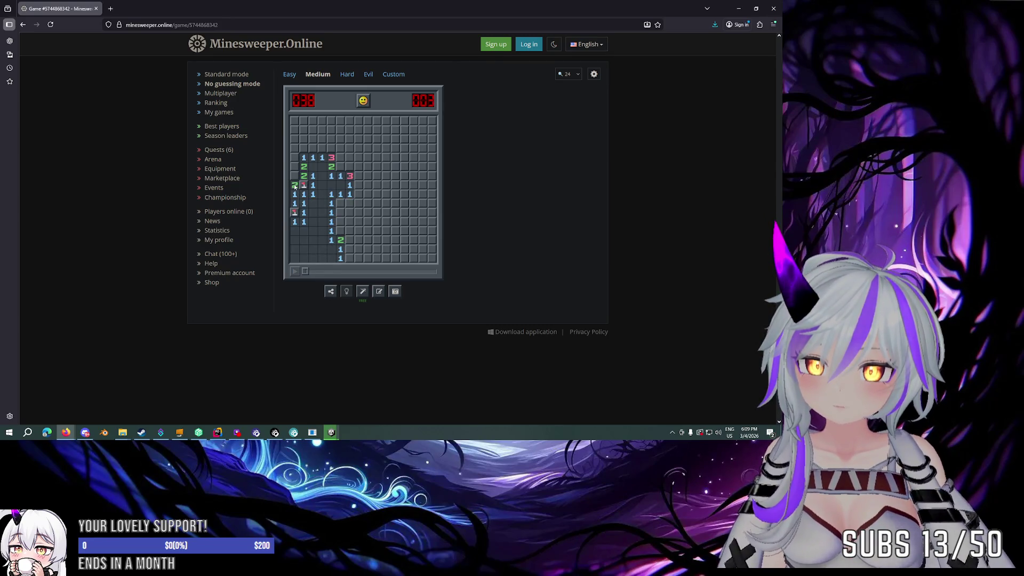
pyautogui.rightClick(295, 175)
pyautogui.click(294, 167)
pyautogui.rightClick(295, 158)
pyautogui.click(303, 158)
pyautogui.click(301, 149)
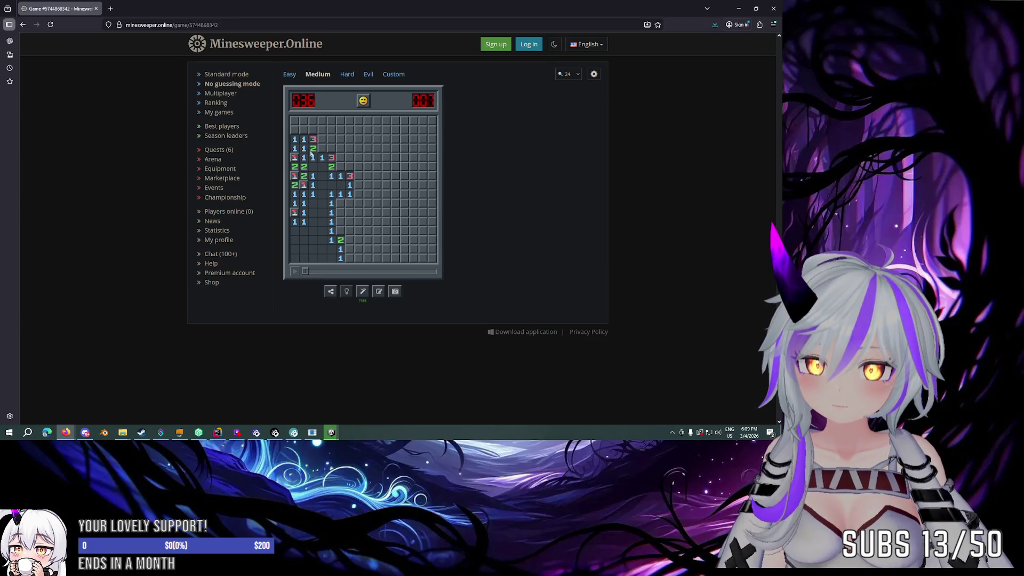
# Step: Flag mines in the top rows and centre and open the surrounding safe cells
pyautogui.rightClick(323, 150)
pyautogui.click(324, 158)
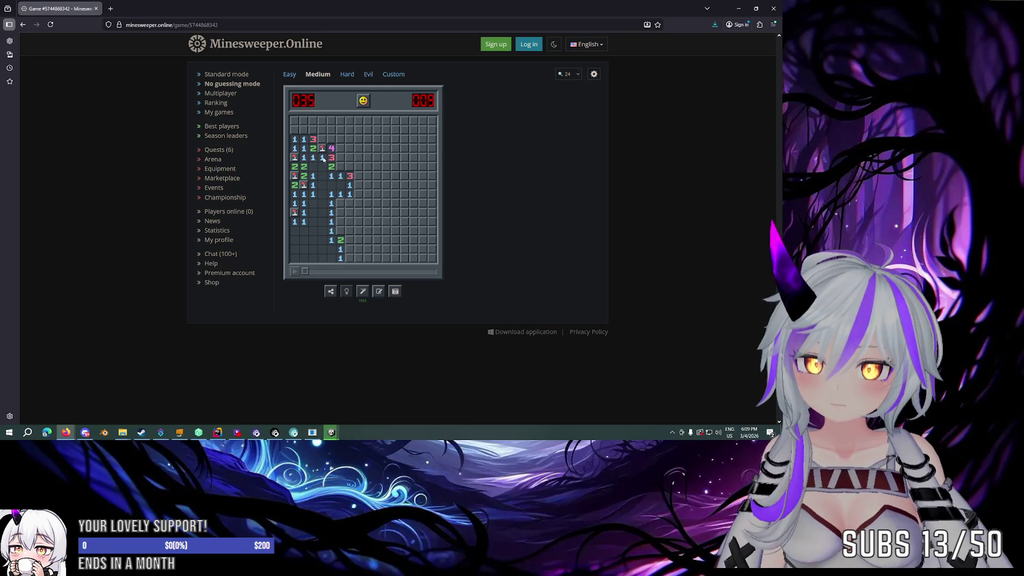
pyautogui.rightClick(340, 166)
pyautogui.click(340, 176)
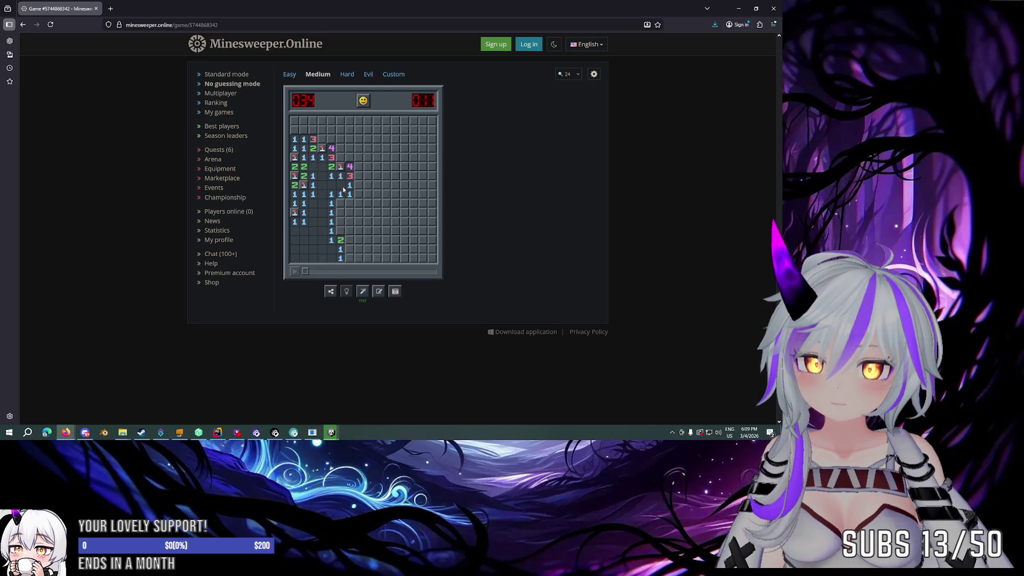
pyautogui.rightClick(341, 203)
pyautogui.click(331, 212)
pyautogui.click(340, 212)
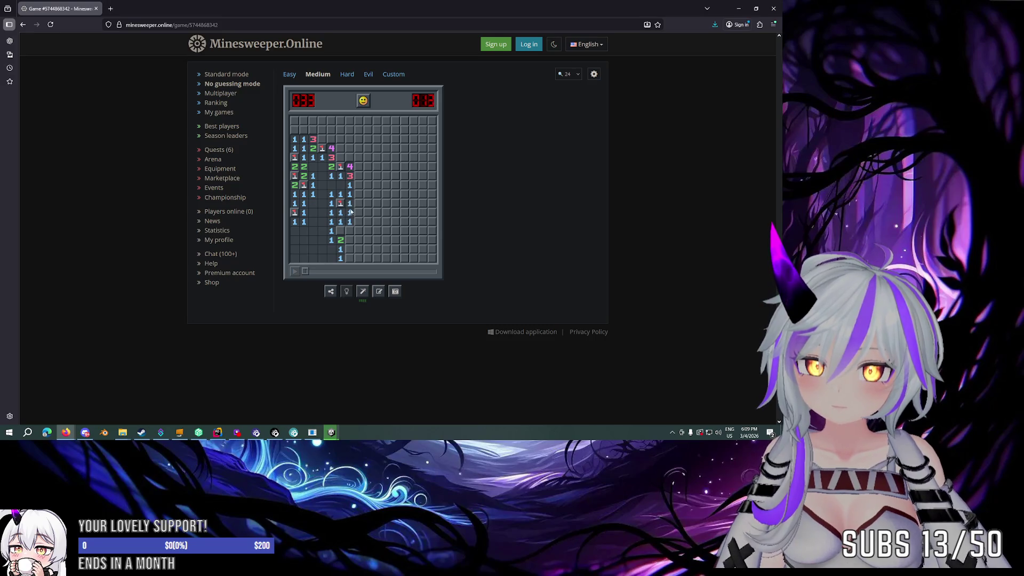
pyautogui.click(350, 213)
# Step: Work through the lower middle and right side until a mine is hit, losing the game
pyautogui.rightClick(340, 230)
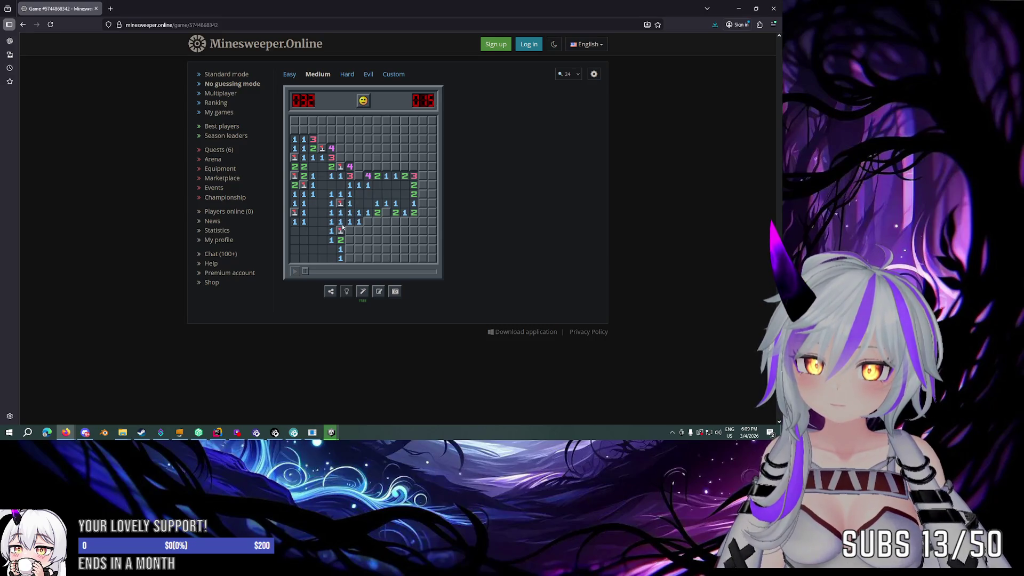
pyautogui.click(349, 230)
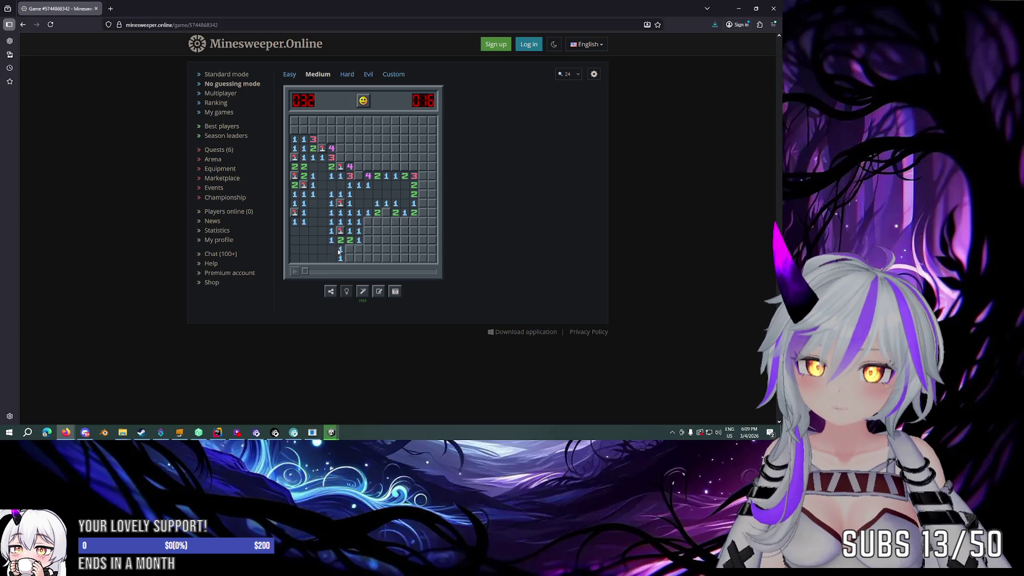
pyautogui.rightClick(350, 249)
pyautogui.click(350, 258)
pyautogui.click(350, 258)
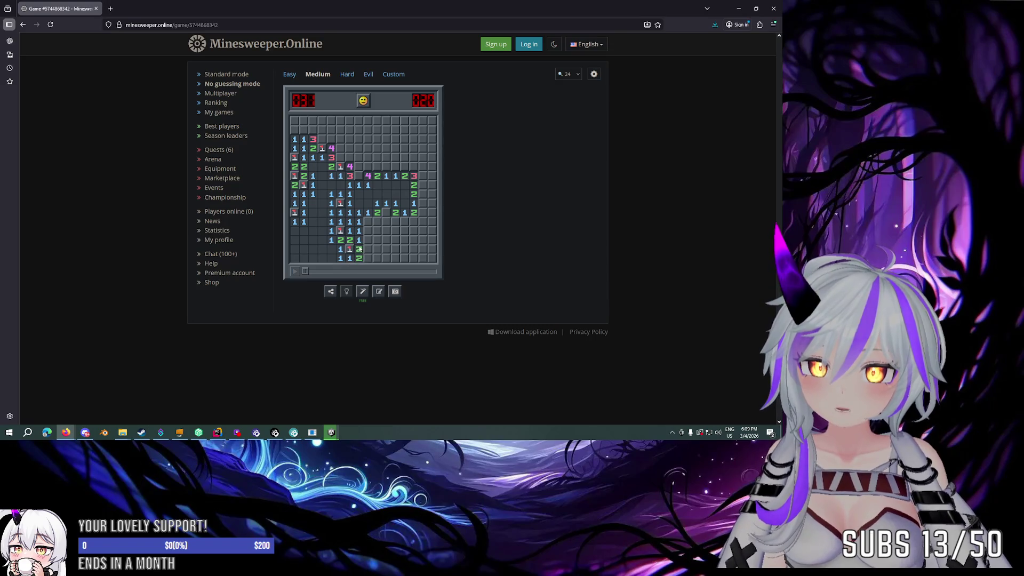
pyautogui.rightClick(367, 221)
pyautogui.click(377, 222)
pyautogui.click(367, 230)
pyautogui.click(377, 230)
pyautogui.rightClick(387, 212)
pyautogui.rightClick(395, 221)
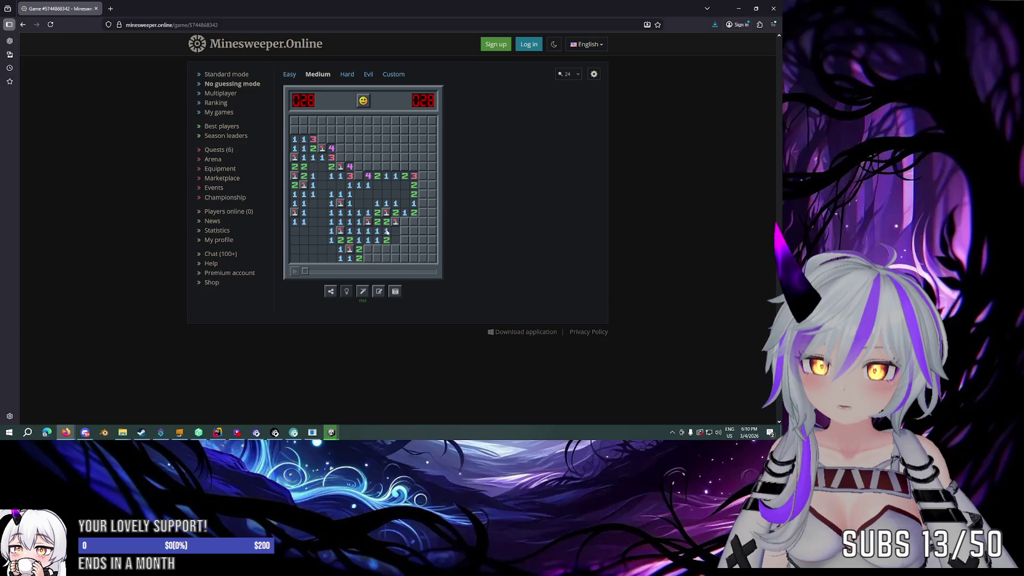
pyautogui.click(395, 231)
# Step: Start a new game and clear around the opening, flagging the mines beside it
pyautogui.click(363, 101)
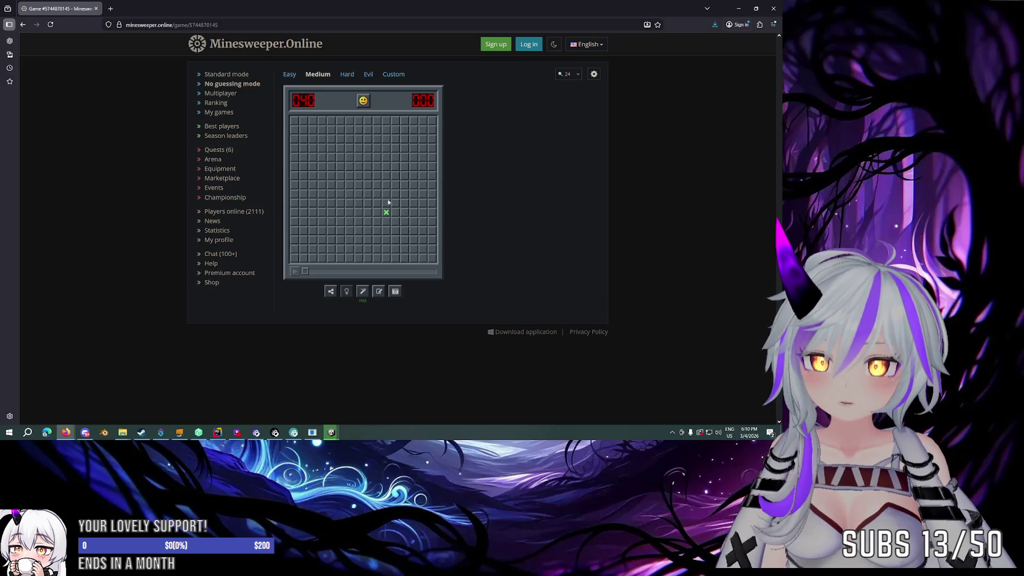
pyautogui.click(386, 212)
pyautogui.rightClick(376, 195)
pyautogui.rightClick(368, 195)
pyautogui.click(359, 195)
pyautogui.click(360, 203)
pyautogui.click(361, 212)
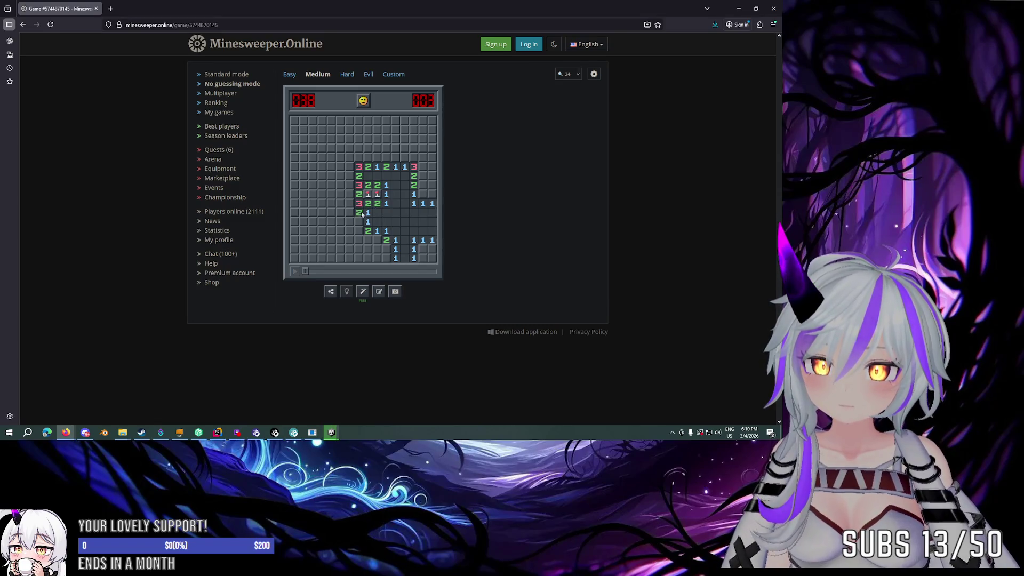
pyautogui.rightClick(359, 222)
pyautogui.click(359, 230)
pyautogui.click(359, 231)
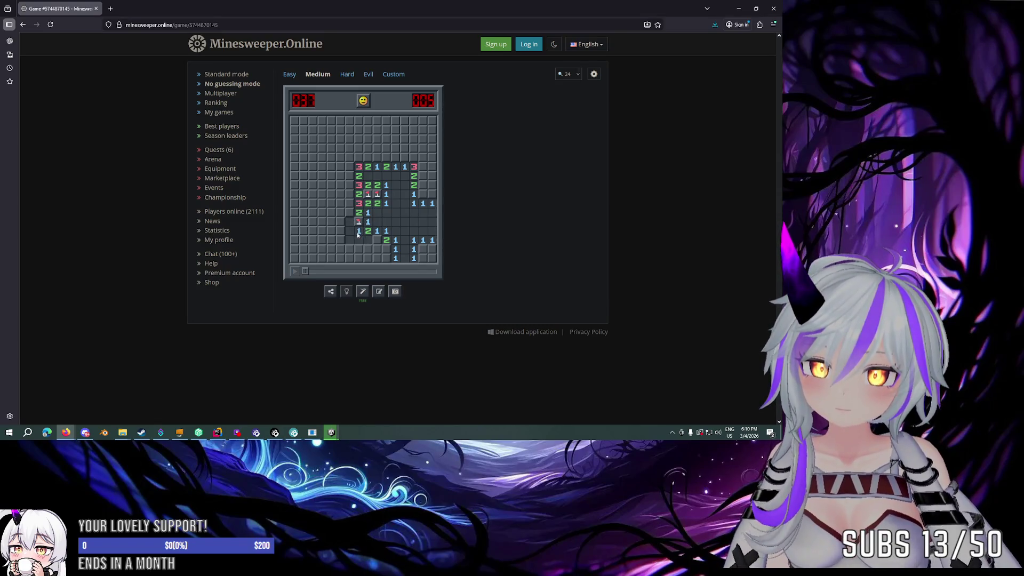
# Step: Flag the lower-middle and bottom-row mines and open the columns further left
pyautogui.rightClick(377, 240)
pyautogui.click(377, 249)
pyautogui.rightClick(386, 249)
pyautogui.click(387, 258)
pyautogui.click(377, 258)
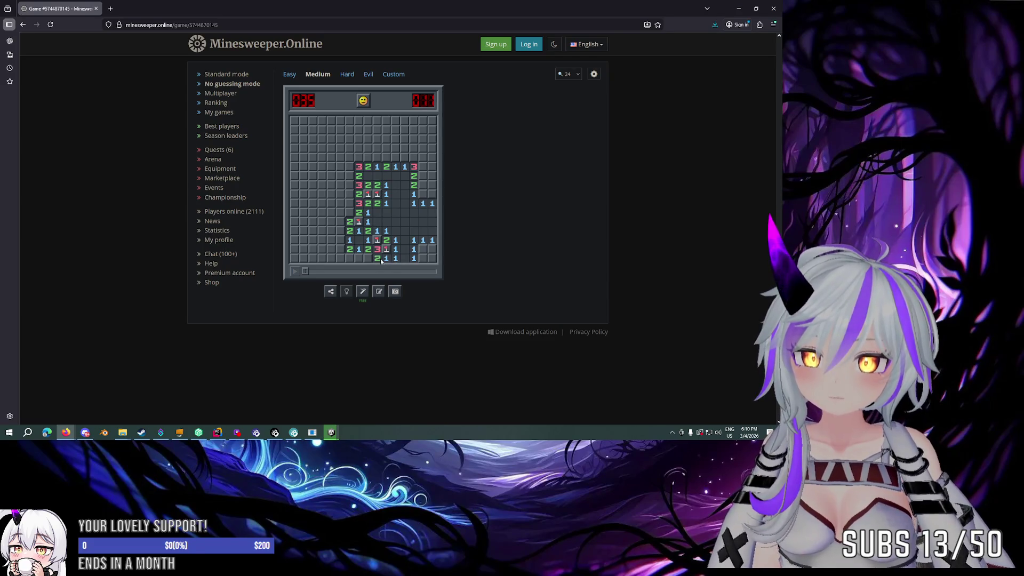
pyautogui.rightClick(368, 258)
pyautogui.click(361, 258)
pyautogui.click(350, 257)
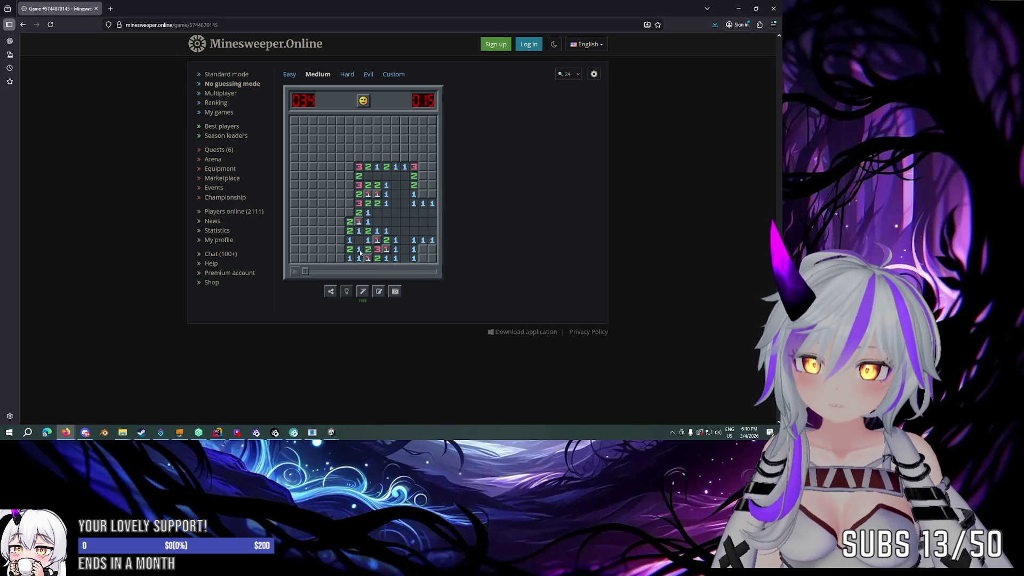
pyautogui.rightClick(349, 213)
pyautogui.click(360, 215)
pyautogui.click(349, 222)
pyautogui.click(340, 221)
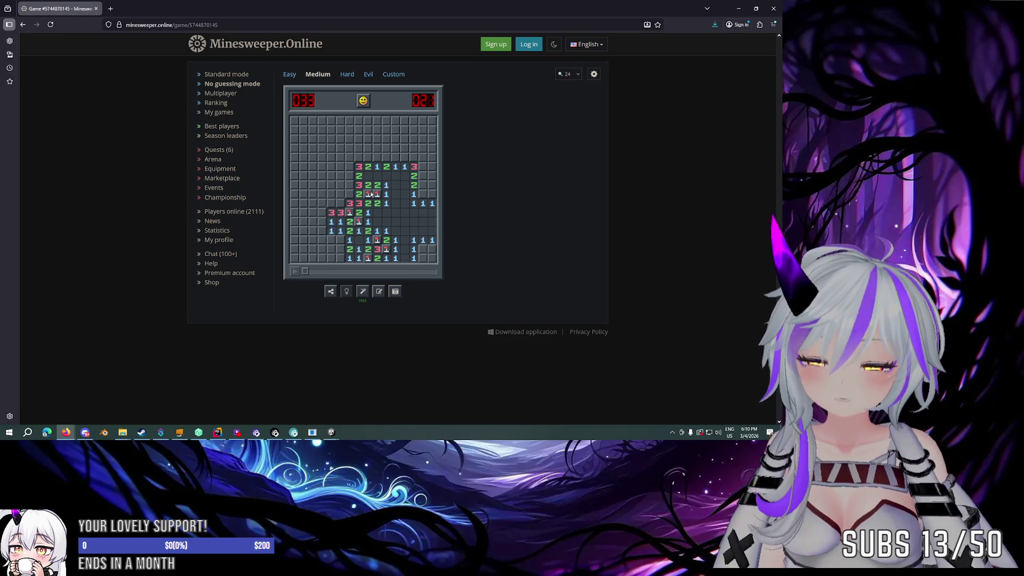
# Step: Flag mines up the right side and open the blank area at the top right
pyautogui.rightClick(423, 194)
pyautogui.click(432, 203)
pyautogui.click(432, 194)
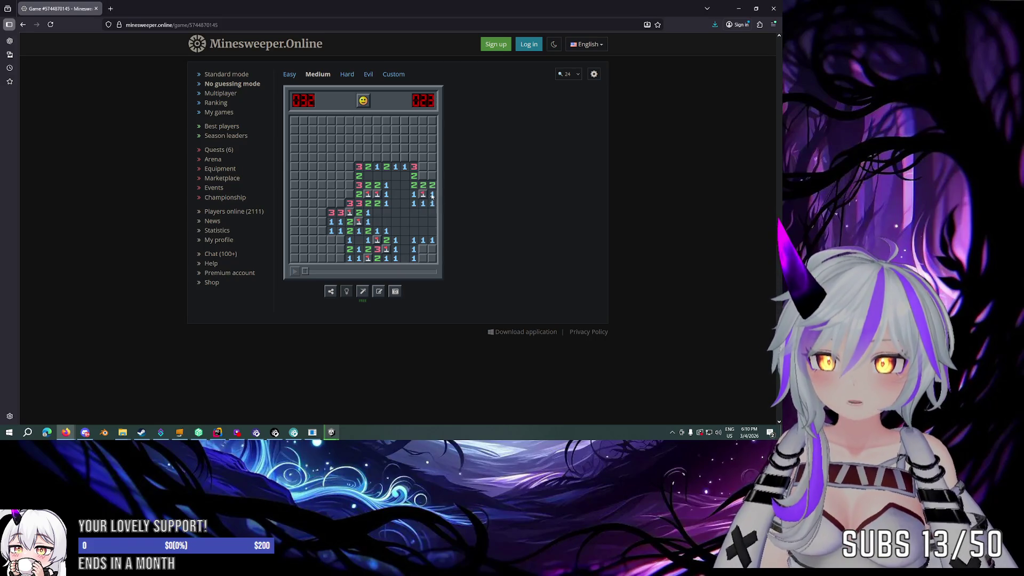
pyautogui.rightClick(423, 178)
pyautogui.click(426, 183)
pyautogui.rightClick(423, 167)
pyautogui.click(432, 167)
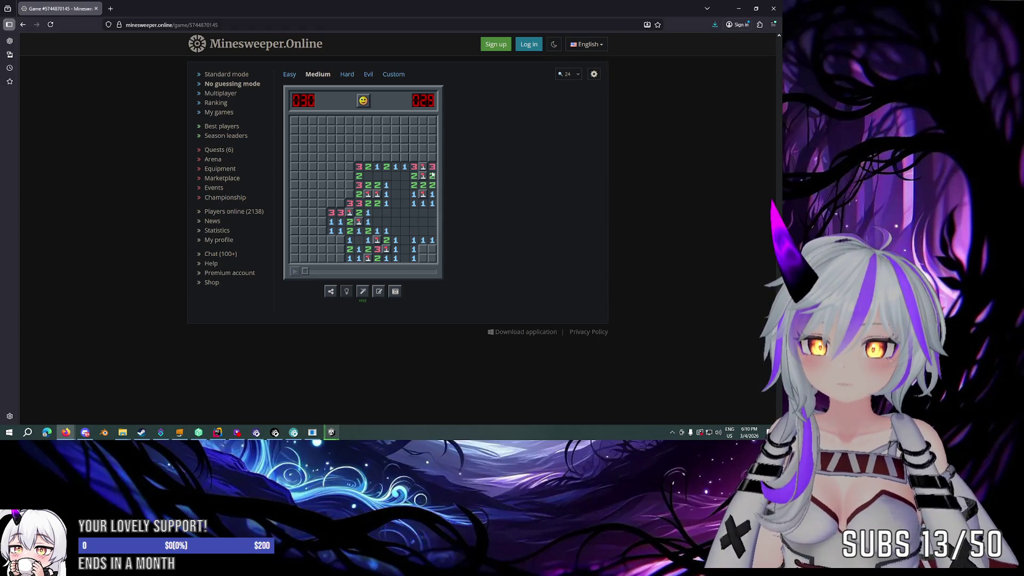
pyautogui.click(417, 170)
pyautogui.rightClick(423, 157)
pyautogui.click(432, 158)
pyautogui.click(432, 139)
pyautogui.click(414, 158)
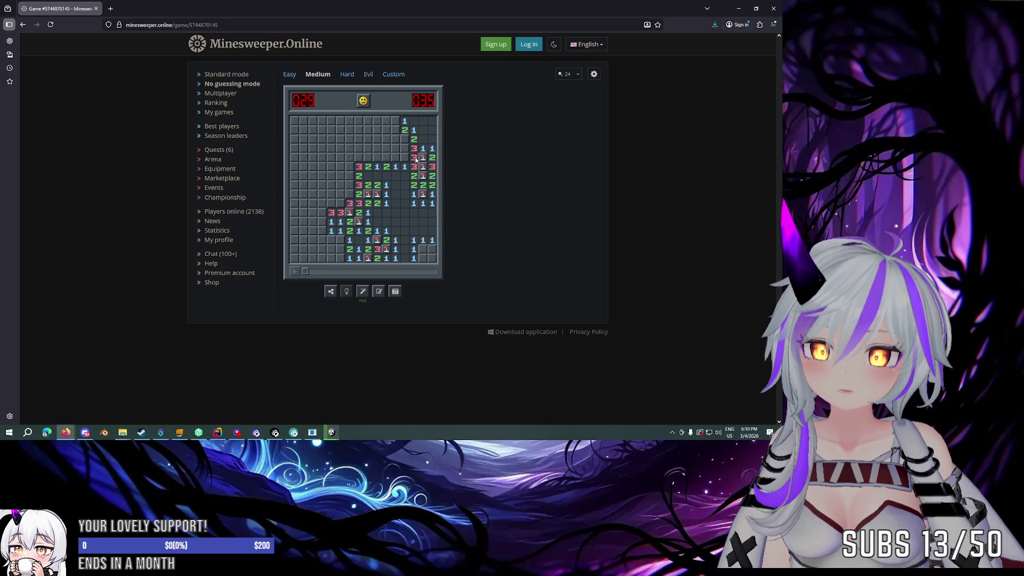
# Step: Flag the mines along the upper-right row and reveal the numbers between them
pyautogui.rightClick(405, 140)
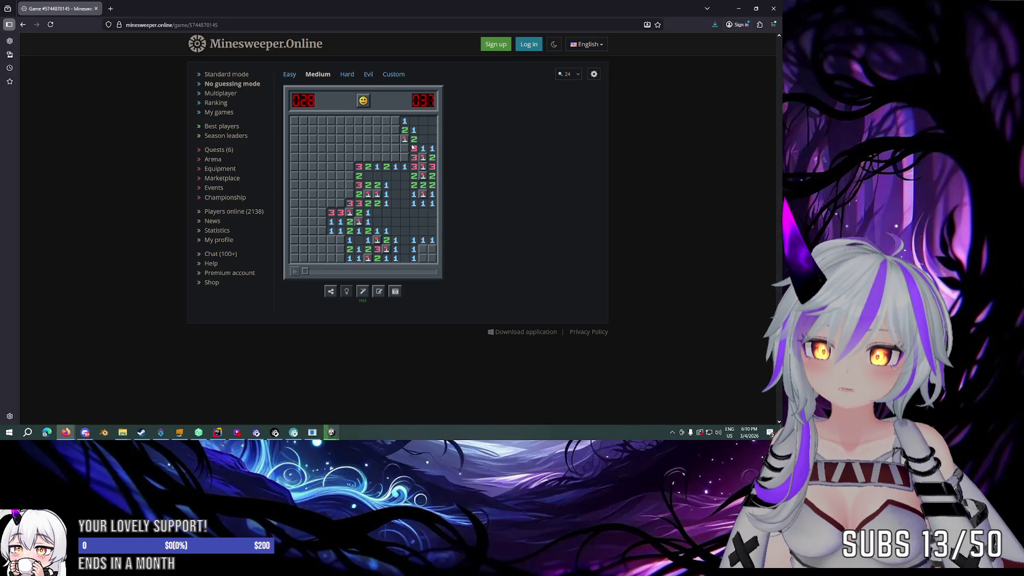
pyautogui.click(415, 150)
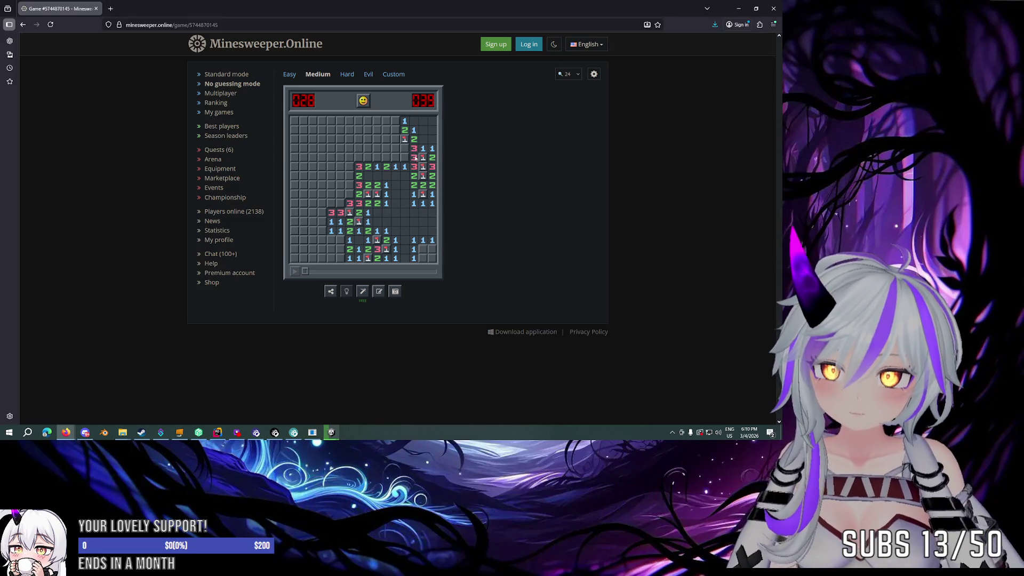
pyautogui.click(404, 157)
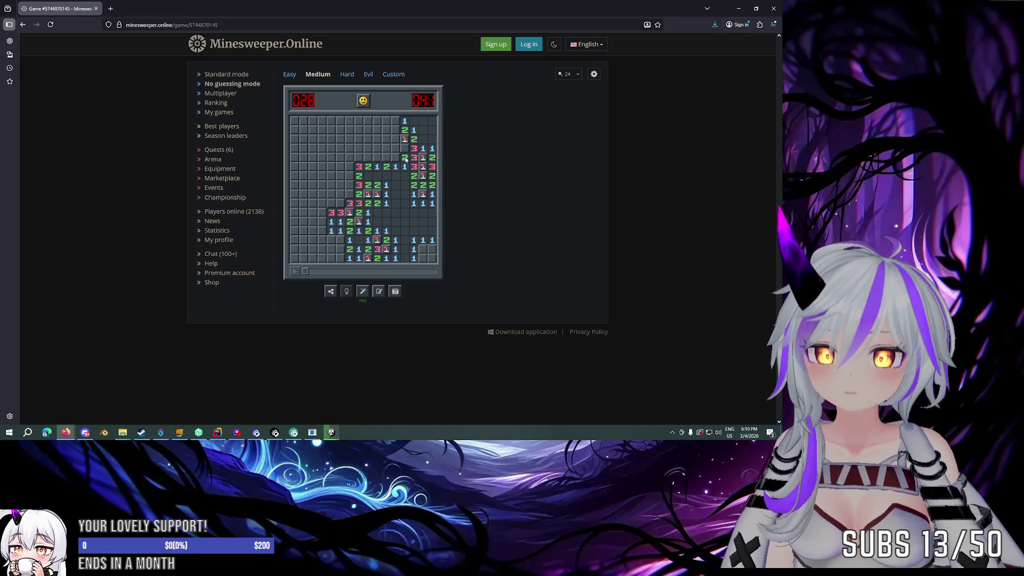
pyautogui.rightClick(404, 148)
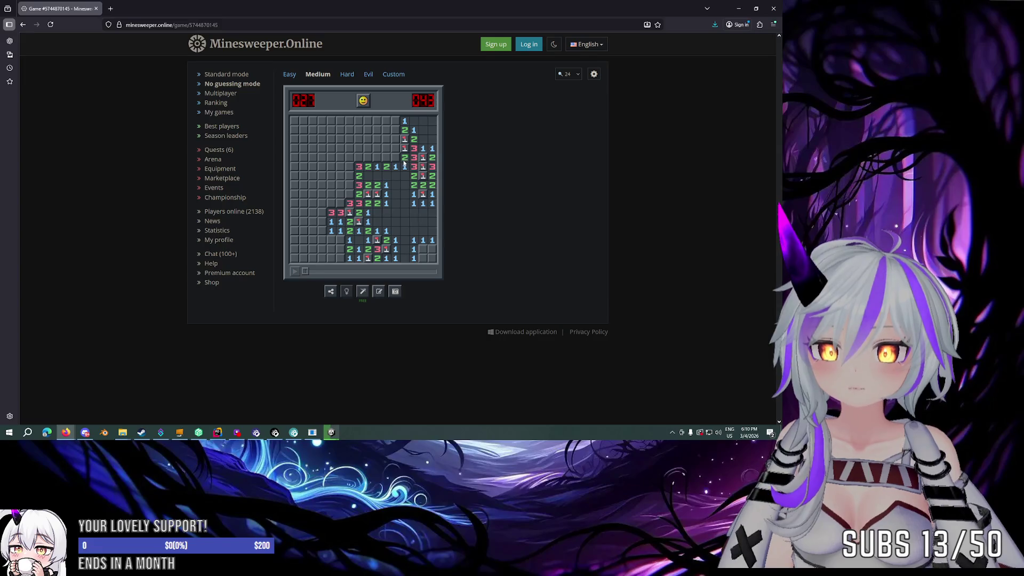
pyautogui.rightClick(395, 158)
pyautogui.click(386, 157)
pyautogui.rightClick(377, 157)
pyautogui.click(386, 158)
pyautogui.click(395, 148)
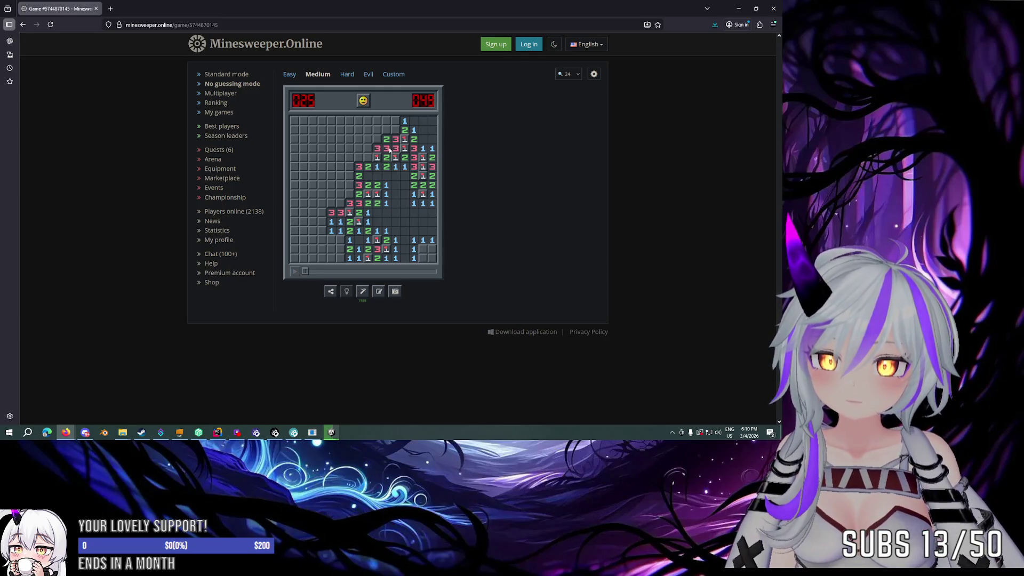
pyautogui.click(368, 157)
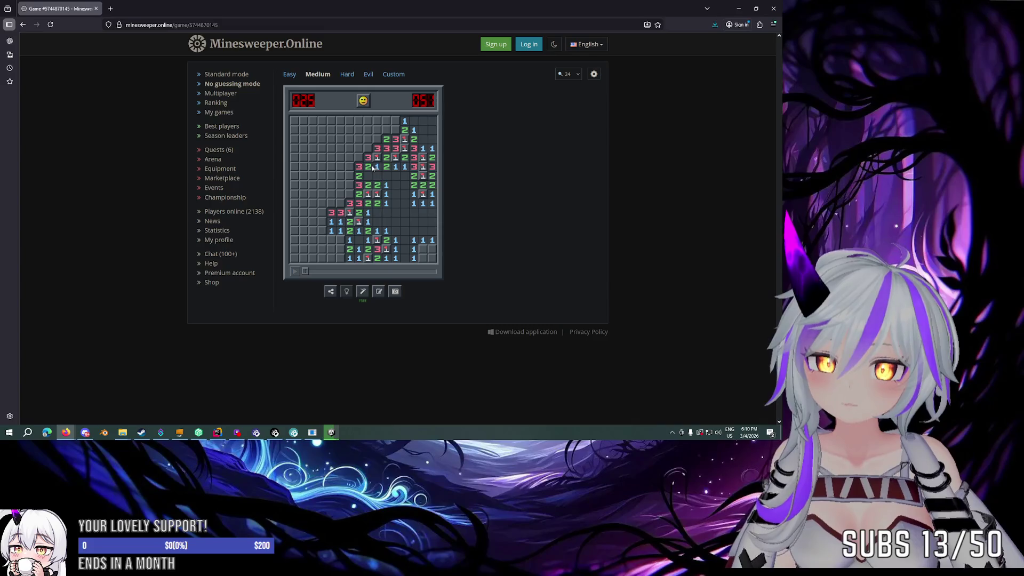
pyautogui.rightClick(359, 157)
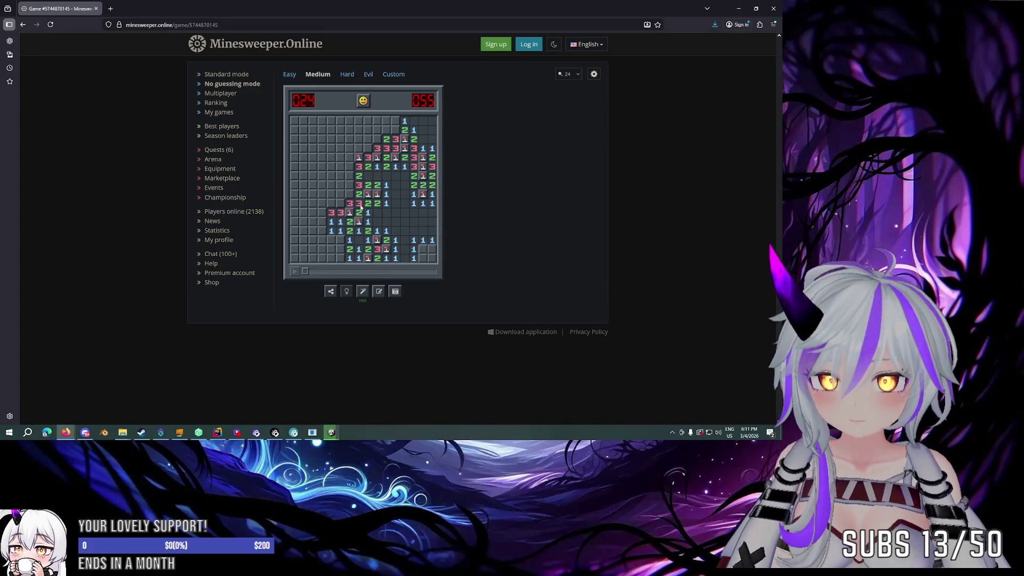
# Step: Clear the lower-left region and the bottom-right corner, flagging their mines
pyautogui.rightClick(341, 240)
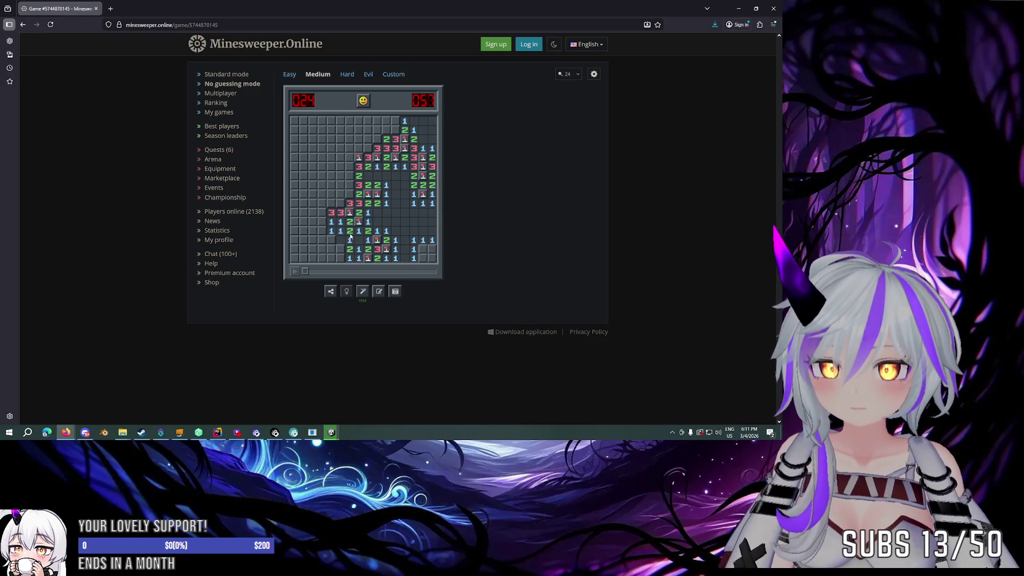
pyautogui.click(348, 243)
pyautogui.click(331, 231)
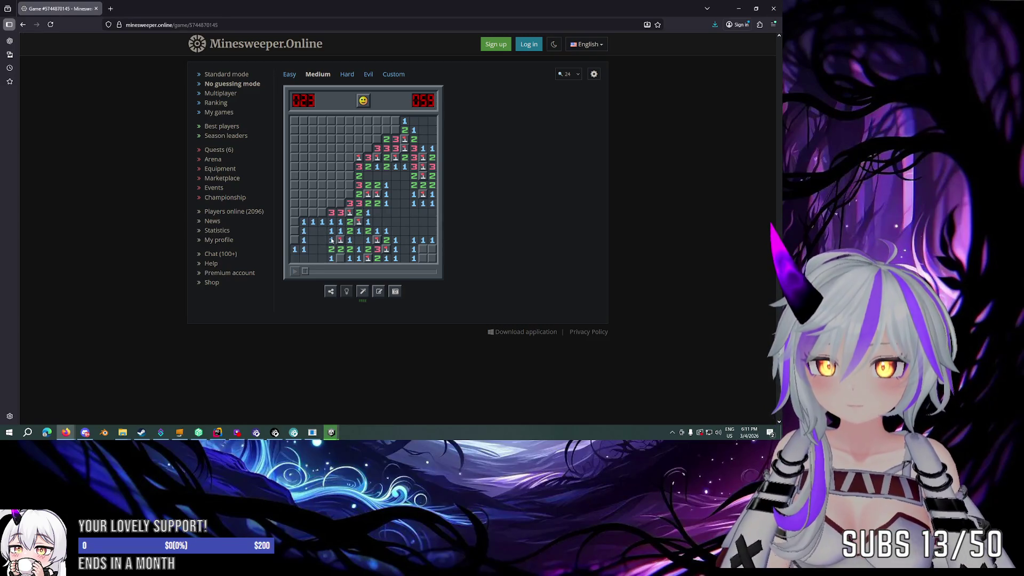
pyautogui.rightClick(340, 259)
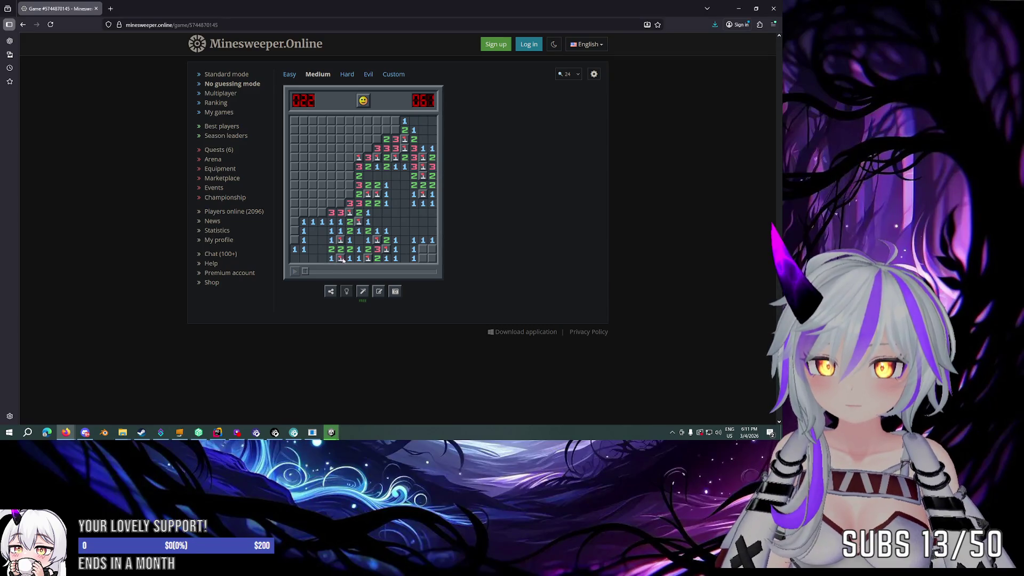
pyautogui.rightClick(423, 249)
pyautogui.click(424, 259)
pyautogui.click(424, 259)
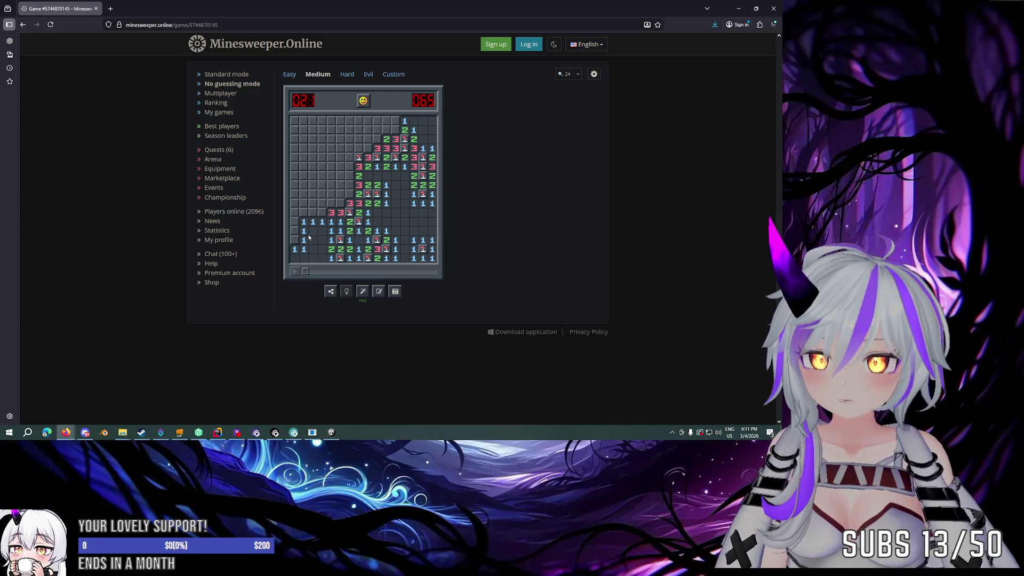
# Step: Flag the left-edge mines and cascade open the cleared area on the left
pyautogui.rightClick(295, 241)
pyautogui.click(295, 231)
pyautogui.click(295, 222)
pyautogui.rightClick(321, 213)
pyautogui.click(313, 221)
pyautogui.click(313, 213)
pyautogui.click(313, 204)
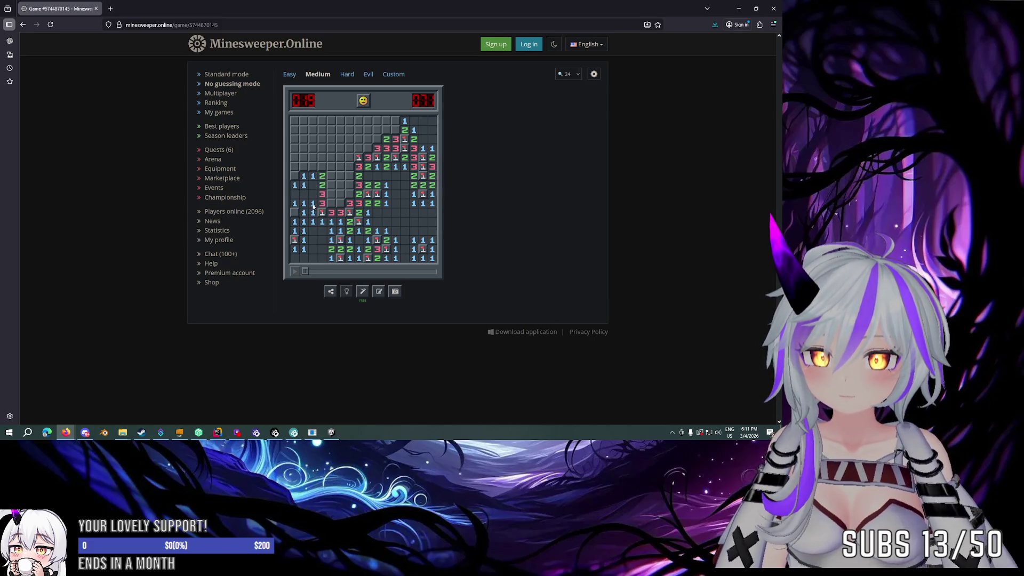
pyautogui.rightClick(295, 212)
pyautogui.rightClick(295, 176)
pyautogui.click(304, 176)
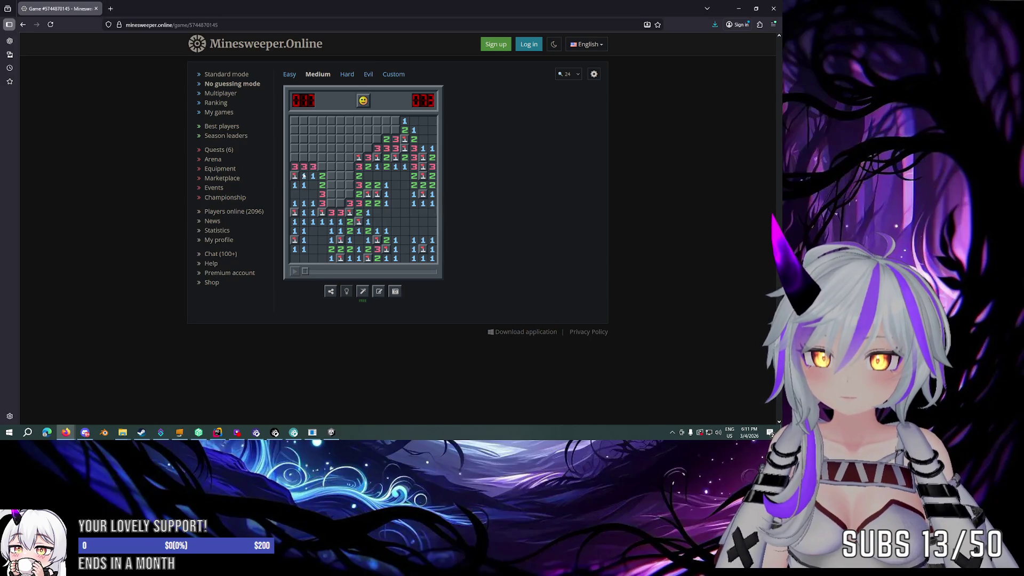
pyautogui.rightClick(322, 168)
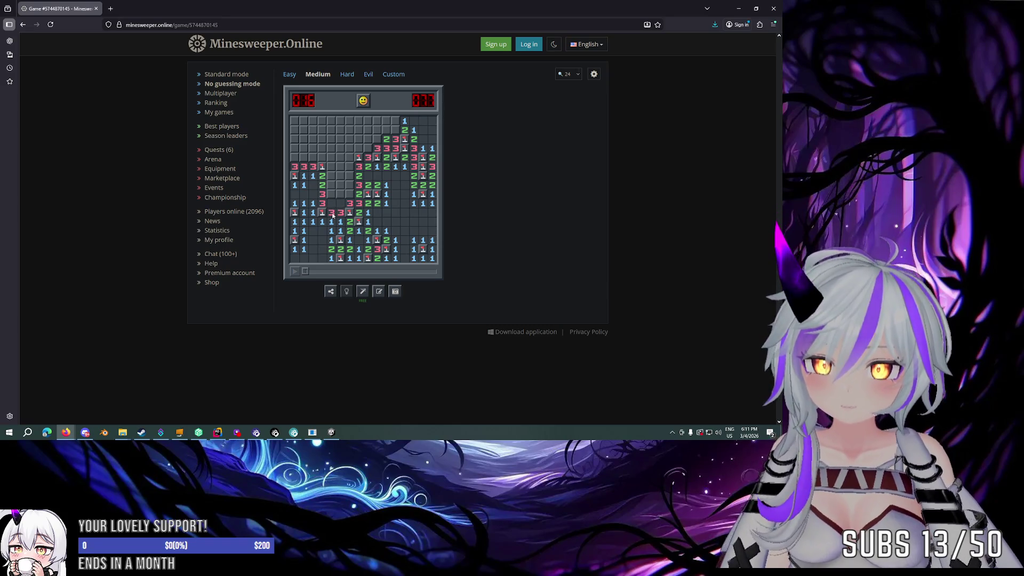
# Step: Flag the cluster of left-centre mines and open cells revealing a 2 and a 5
pyautogui.rightClick(331, 203)
pyautogui.rightClick(340, 203)
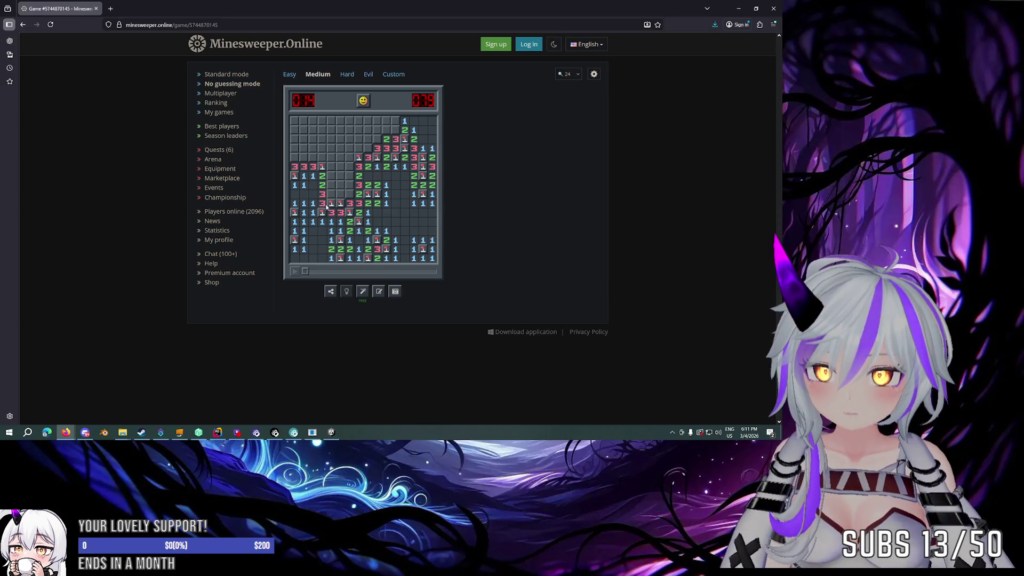
pyautogui.rightClick(331, 194)
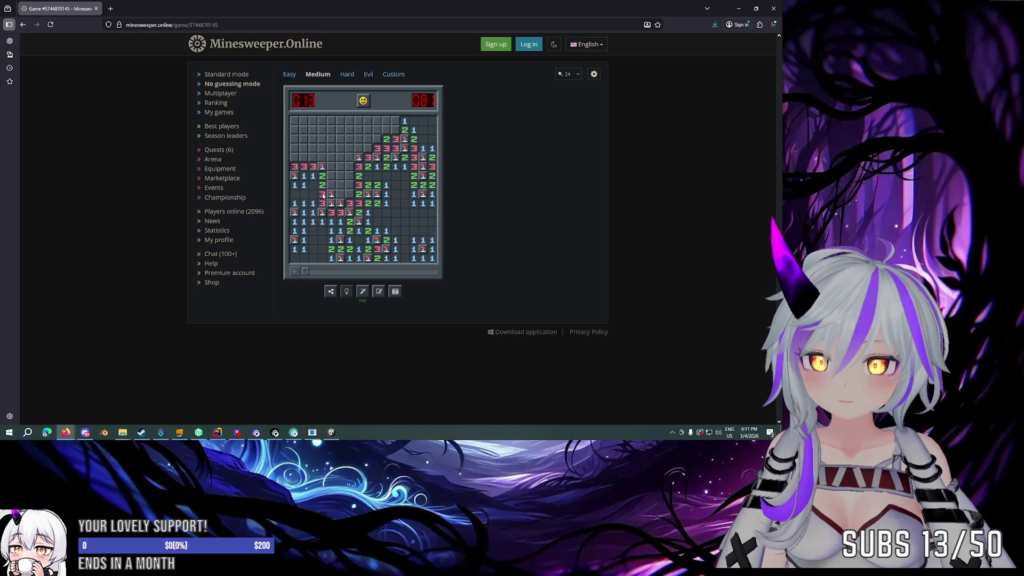
pyautogui.rightClick(331, 185)
pyautogui.click(323, 187)
pyautogui.click(331, 178)
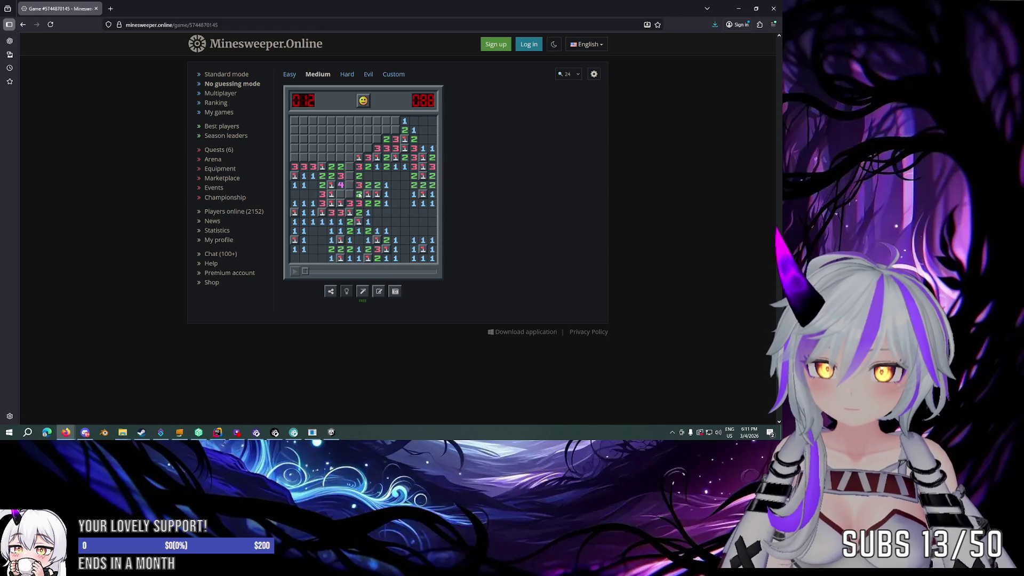
pyautogui.rightClick(350, 194)
pyautogui.click(350, 185)
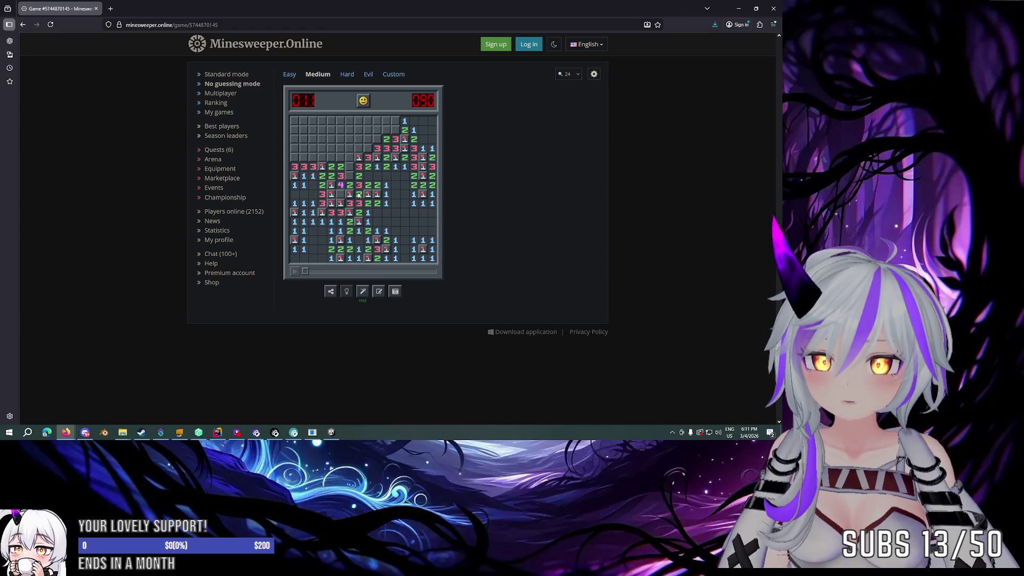
pyautogui.click(350, 186)
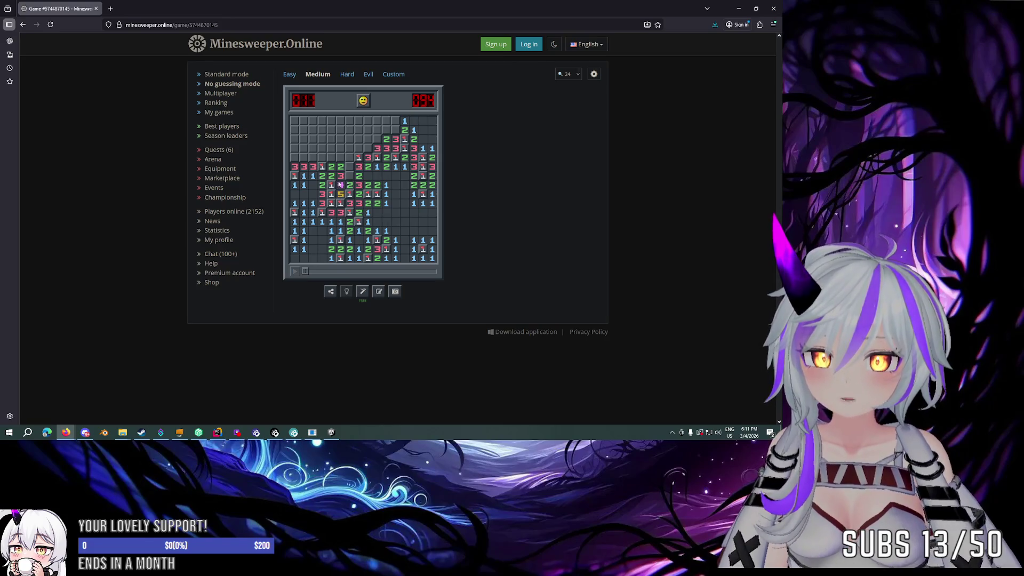
# Step: Flag two centre-left mines and cascade open the upper area and top row
pyautogui.rightClick(350, 175)
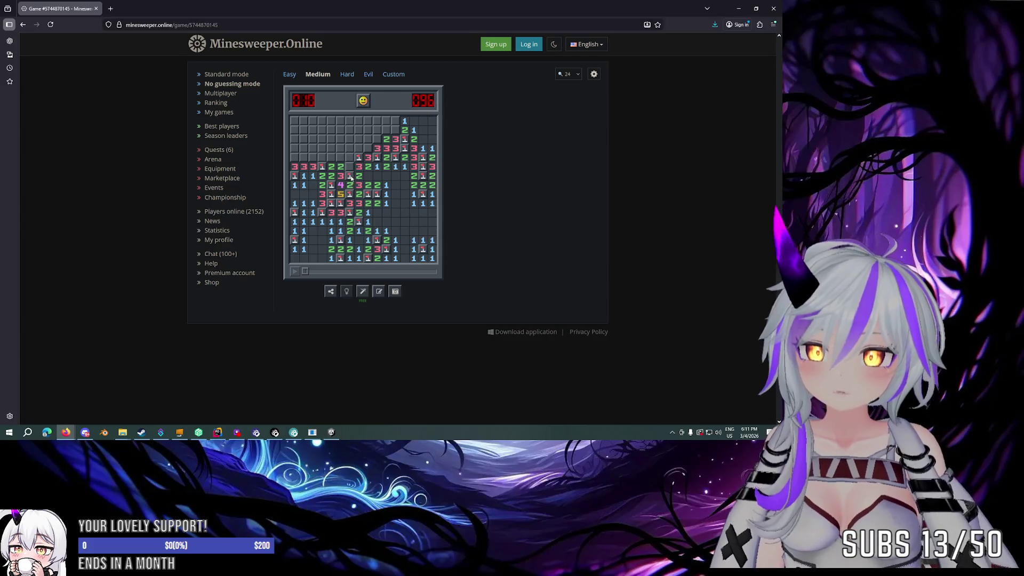
pyautogui.rightClick(349, 166)
pyautogui.click(349, 157)
pyautogui.click(349, 157)
pyautogui.rightClick(350, 121)
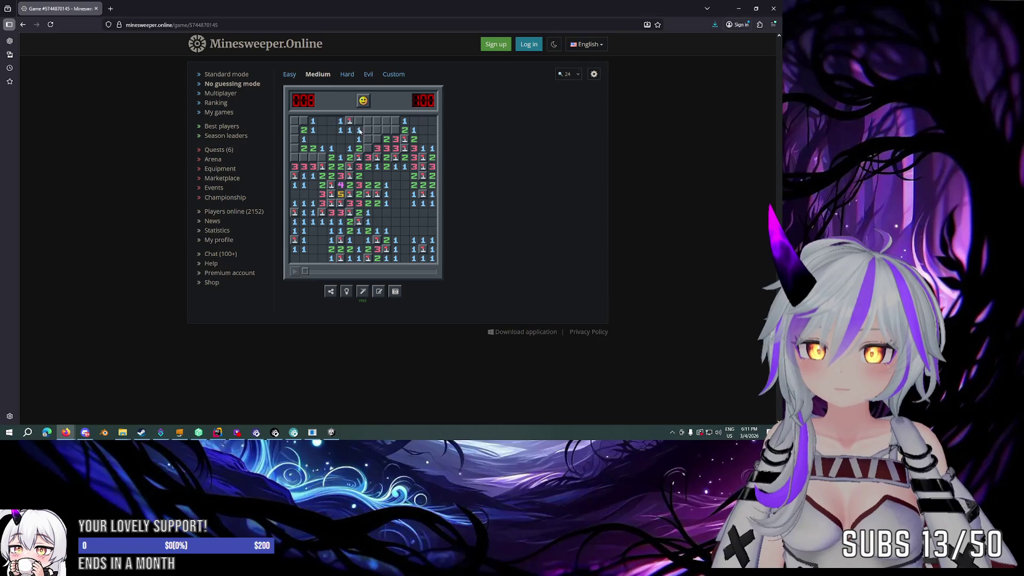
pyautogui.click(358, 130)
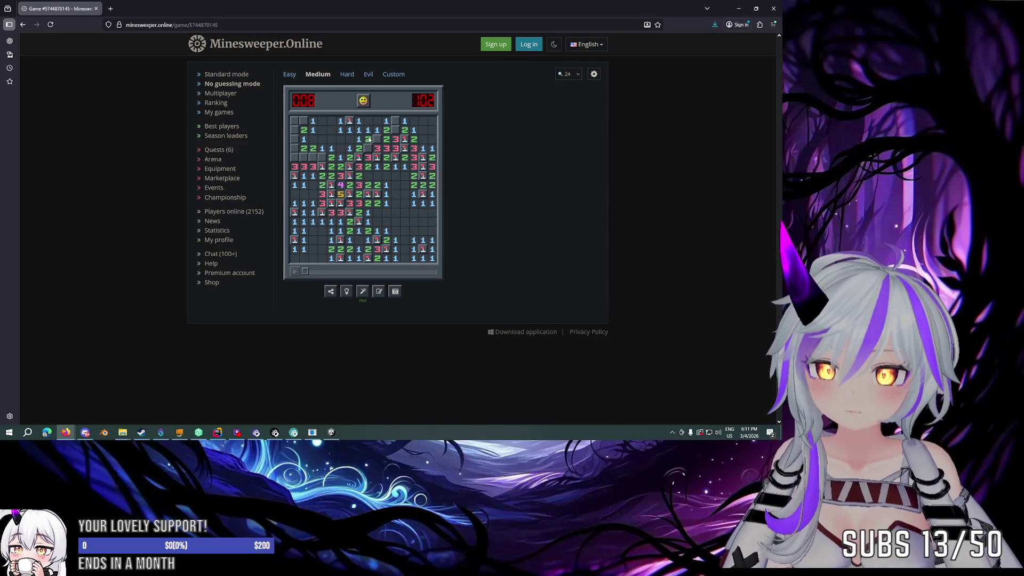
# Step: Flag the top-centre mines and open the remaining closed top-row cells
pyautogui.rightClick(368, 147)
pyautogui.rightClick(377, 139)
pyautogui.click(387, 133)
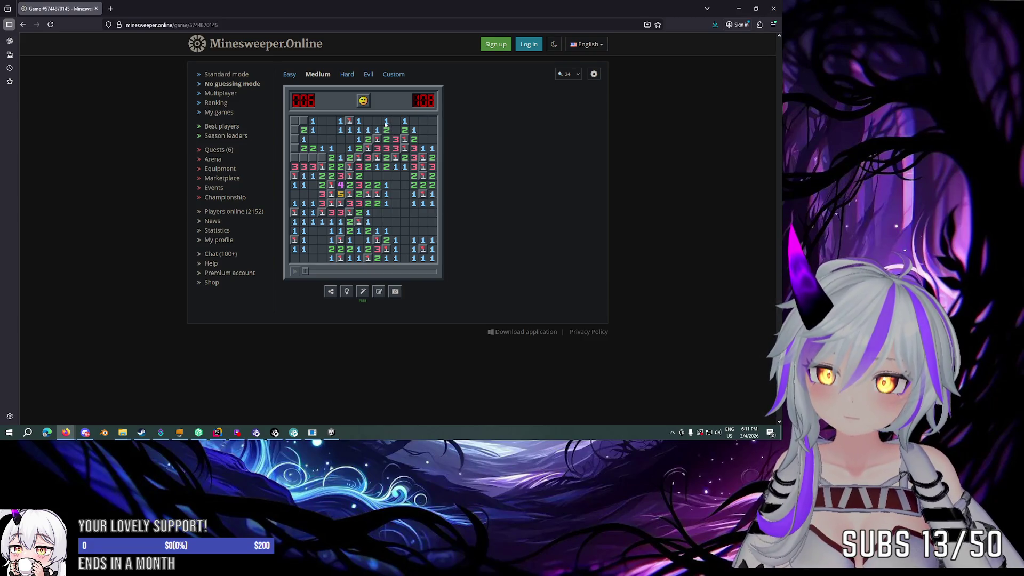
pyautogui.click(387, 130)
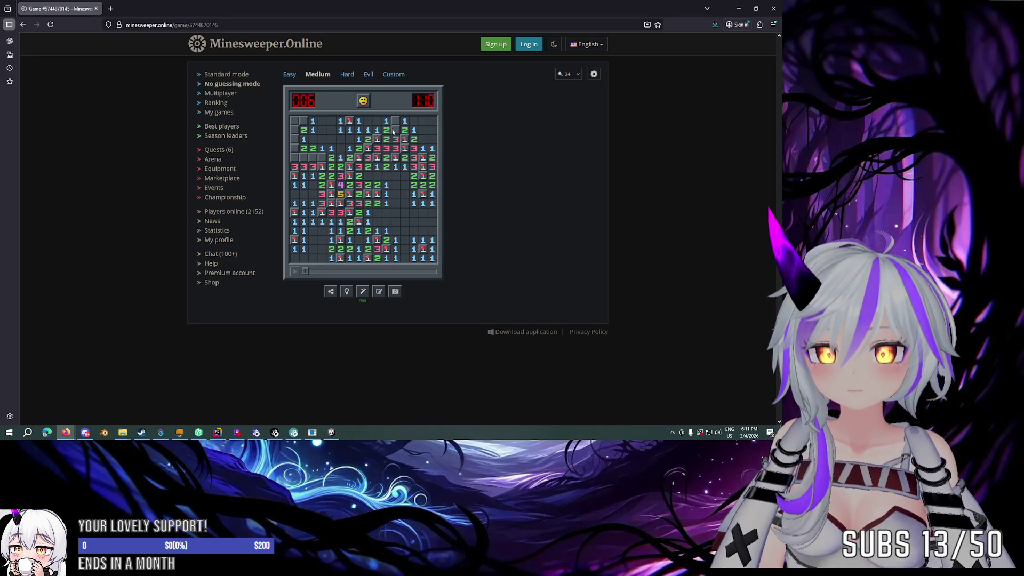
pyautogui.rightClick(395, 130)
pyautogui.click(387, 122)
pyautogui.click(349, 148)
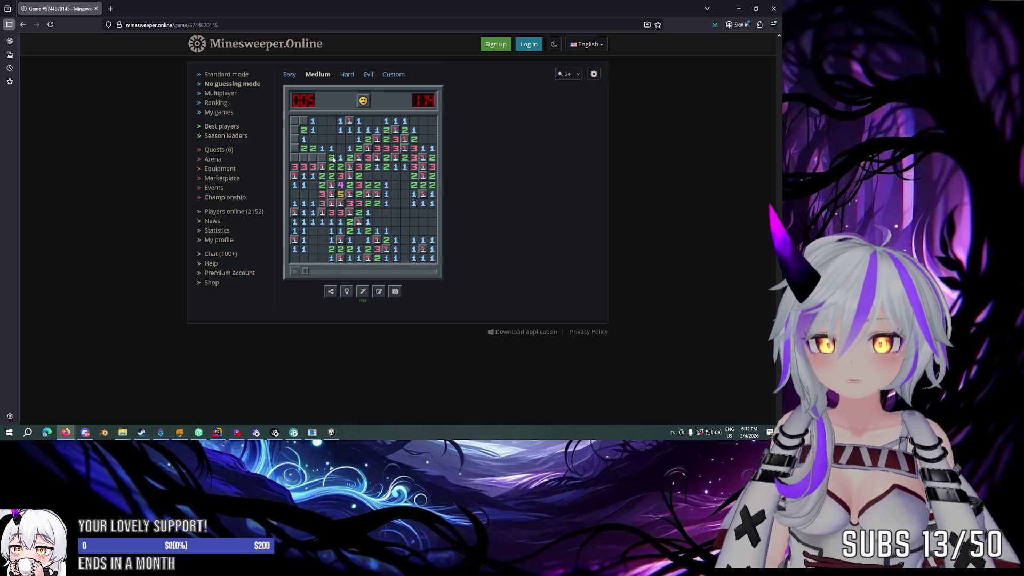
# Step: Flag the last upper-left mines and open the final safe cell, winning in 128.511 seconds
pyautogui.rightClick(322, 157)
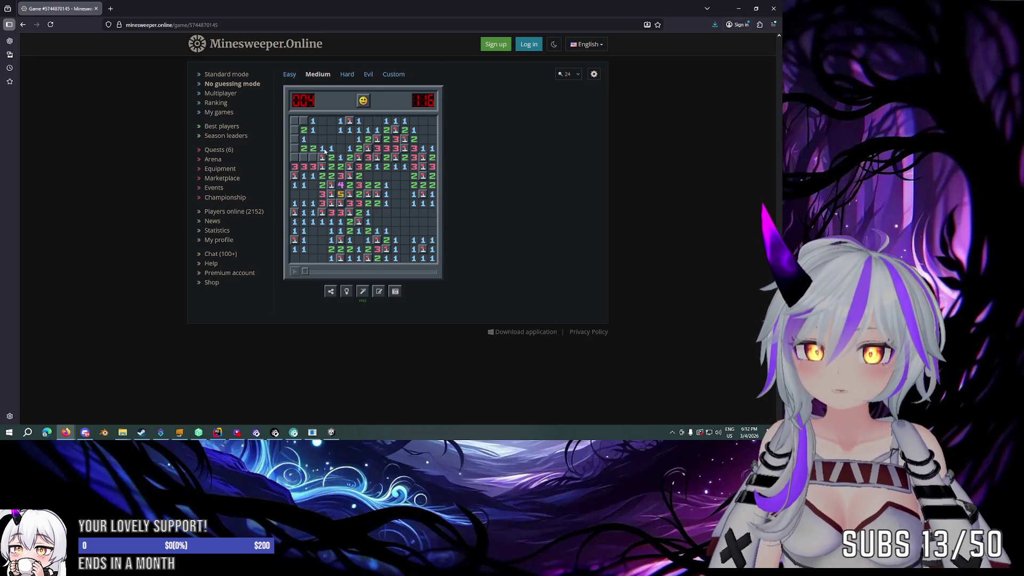
pyautogui.click(314, 157)
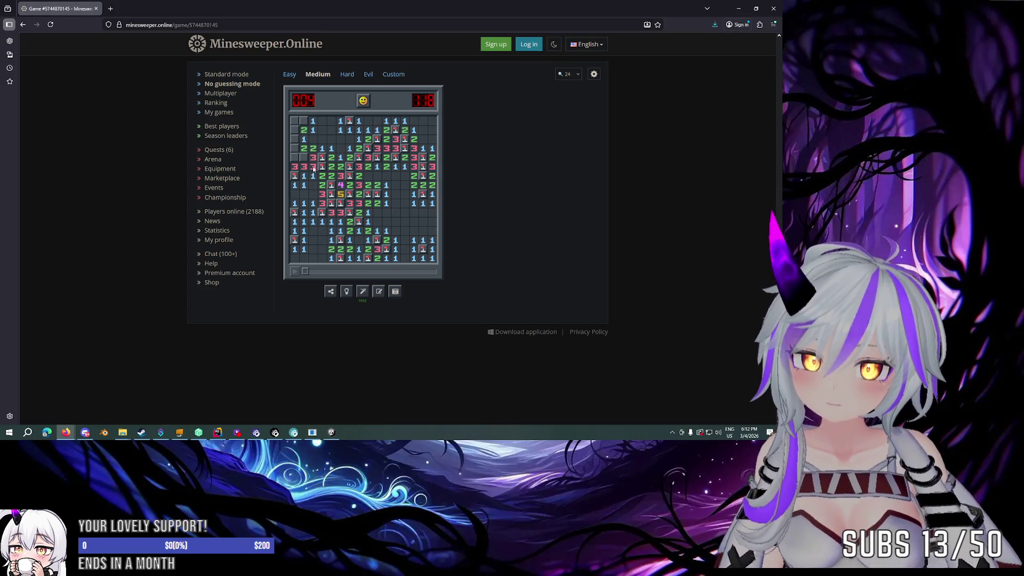
pyautogui.rightClick(303, 158)
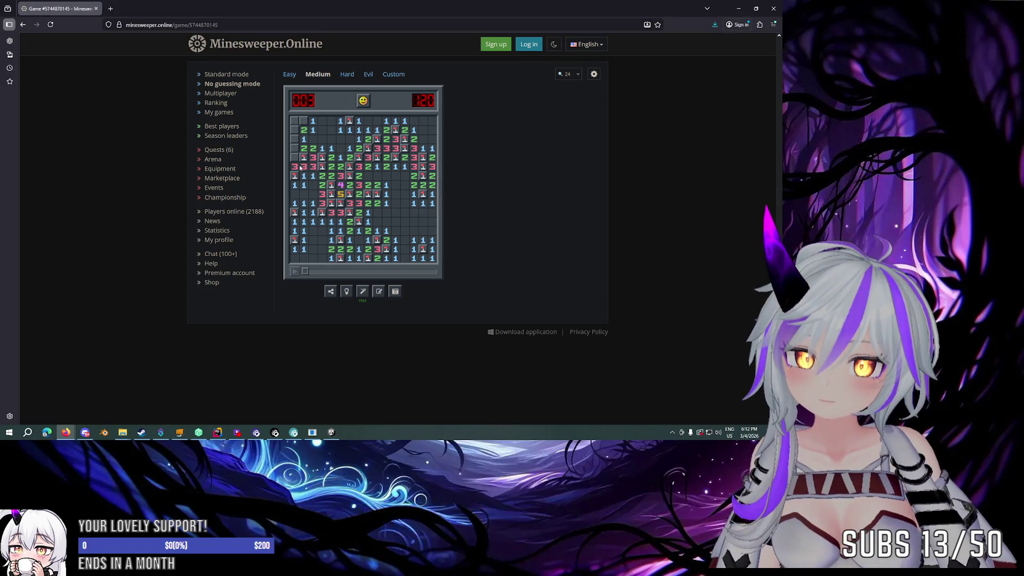
pyautogui.rightClick(297, 159)
pyautogui.click(304, 150)
pyautogui.rightClick(304, 140)
pyautogui.rightClick(303, 121)
pyautogui.click(304, 130)
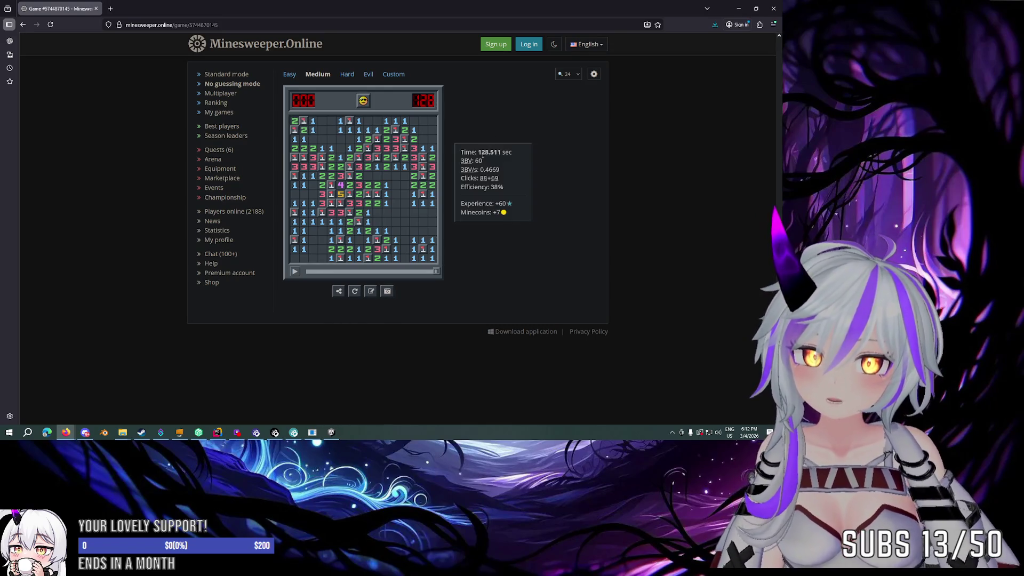
# Step: Glance at Unity, scrub and play the won game's replay, then open the Quests page
pyautogui.click(331, 432)
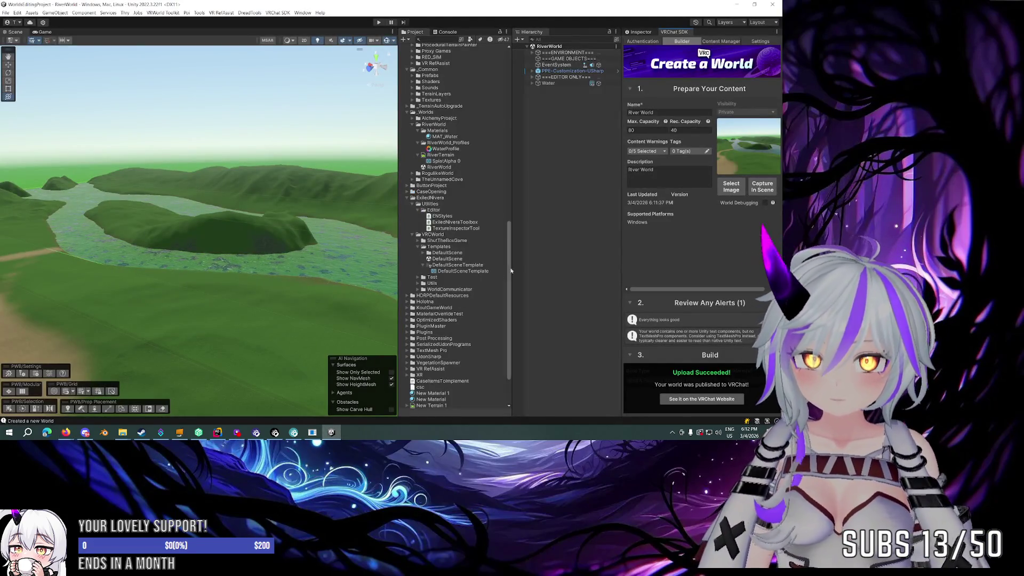
pyautogui.hotkey('alt', 'Tab')
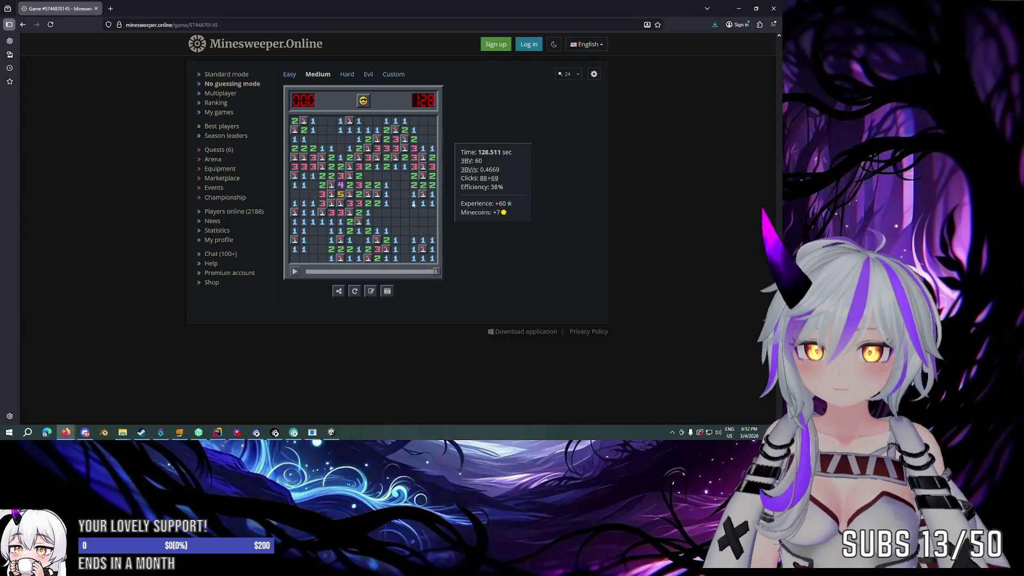
pyautogui.click(349, 272)
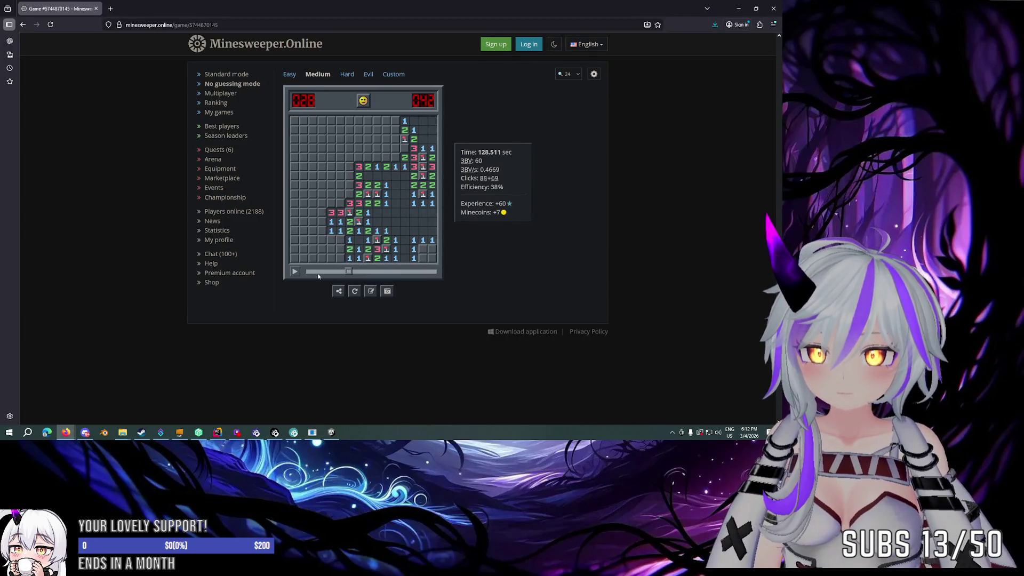
pyautogui.click(433, 271)
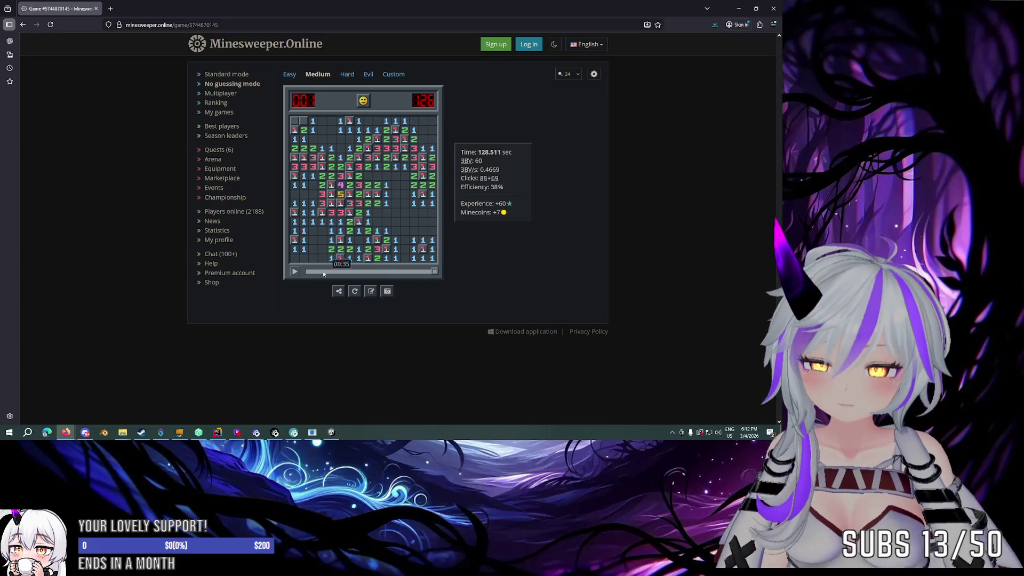
pyautogui.click(295, 272)
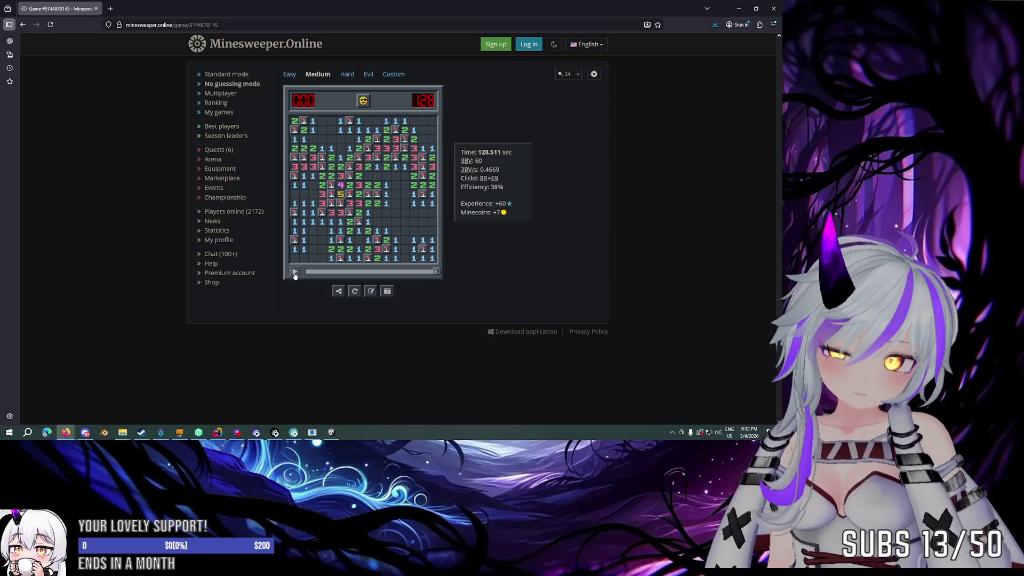
pyautogui.click(227, 151)
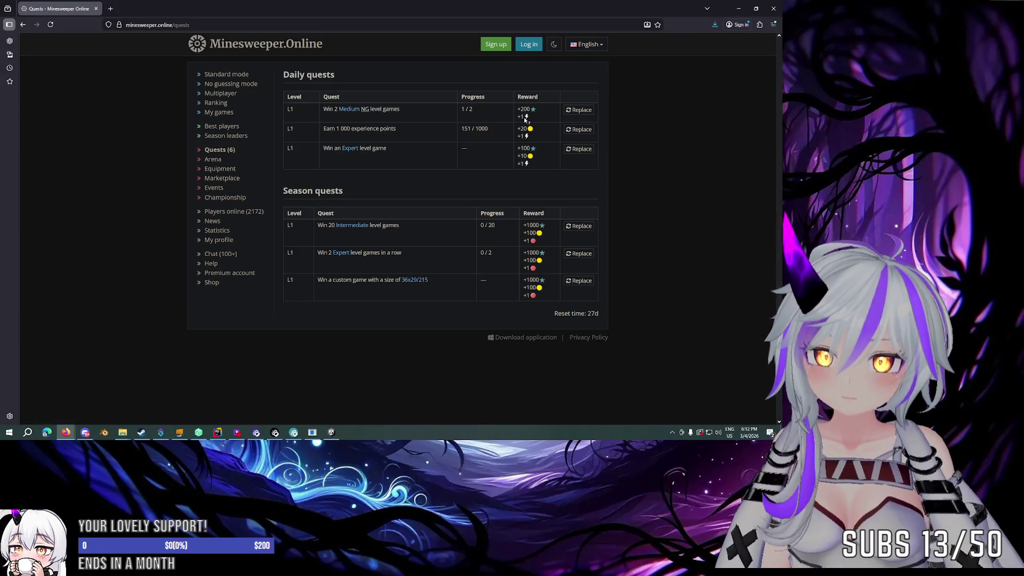
# Step: Check the lightning reward tooltip on the quests page, then return to the Unity editor
pyautogui.moveTo(526, 119)
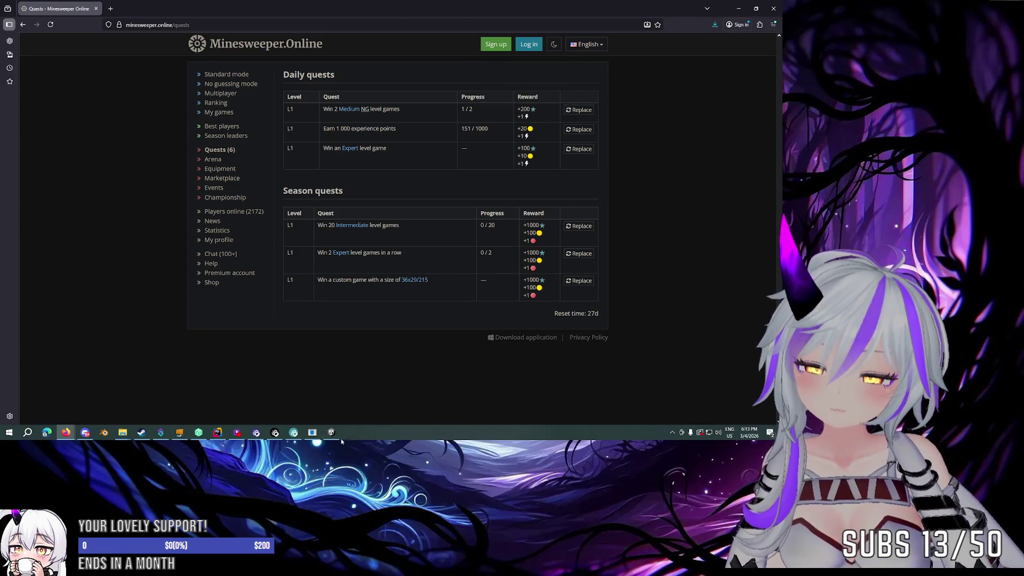
pyautogui.hotkey('alt', 'Tab')
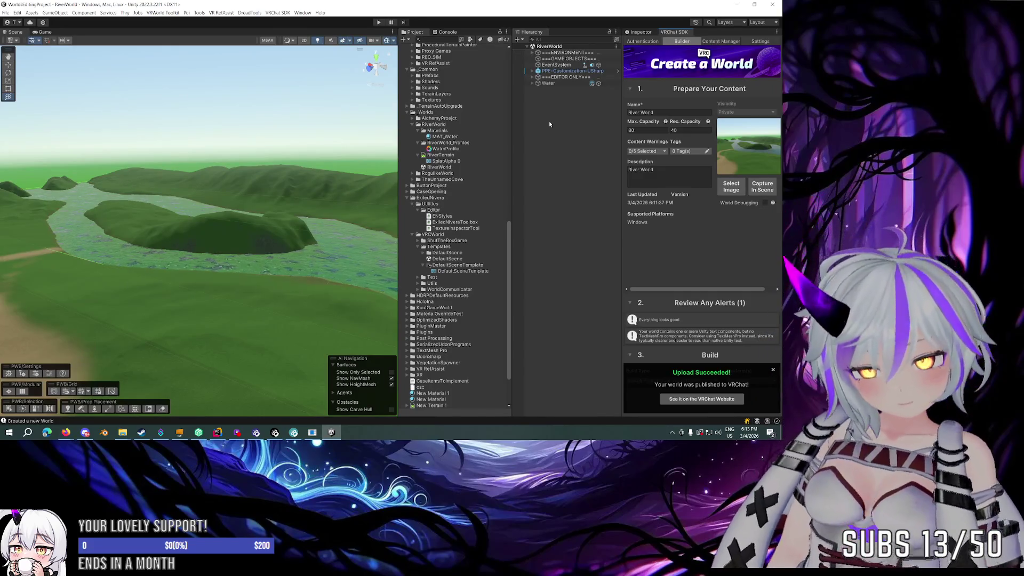
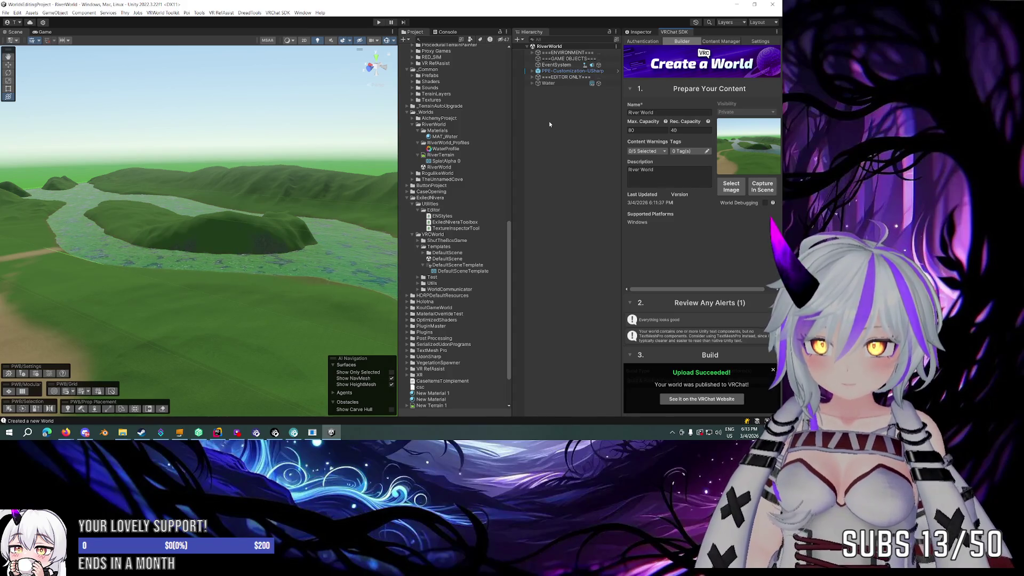
# Step: Fly around the Scene view to survey the river terrain, valley and mountains
pyautogui.moveTo(298, 202)
pyautogui.mouseDown()
pyautogui.moveTo(310, 207)
pyautogui.moveTo(320, 194)
pyautogui.mouseUp()
pyautogui.moveTo(490, 201); pyautogui.dragTo(557, 112)
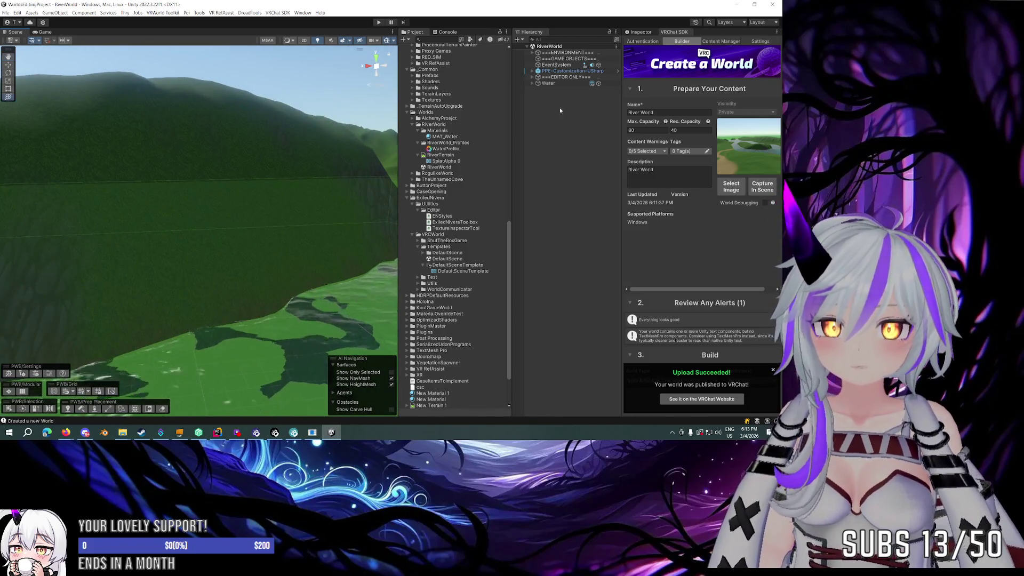
pyautogui.moveTo(138, 133)
pyautogui.mouseDown()
pyautogui.moveTo(87, 147)
pyautogui.moveTo(195, 217)
pyautogui.moveTo(163, 172)
pyautogui.moveTo(183, 160)
pyautogui.moveTo(386, 159)
pyautogui.moveTo(537, 174)
pyautogui.mouseUp()
pyautogui.moveTo(531, 177)
pyautogui.mouseDown()
pyautogui.moveTo(411, 161)
pyautogui.moveTo(263, 168)
pyautogui.moveTo(380, 156)
pyautogui.moveTo(376, 163)
pyautogui.mouseUp()
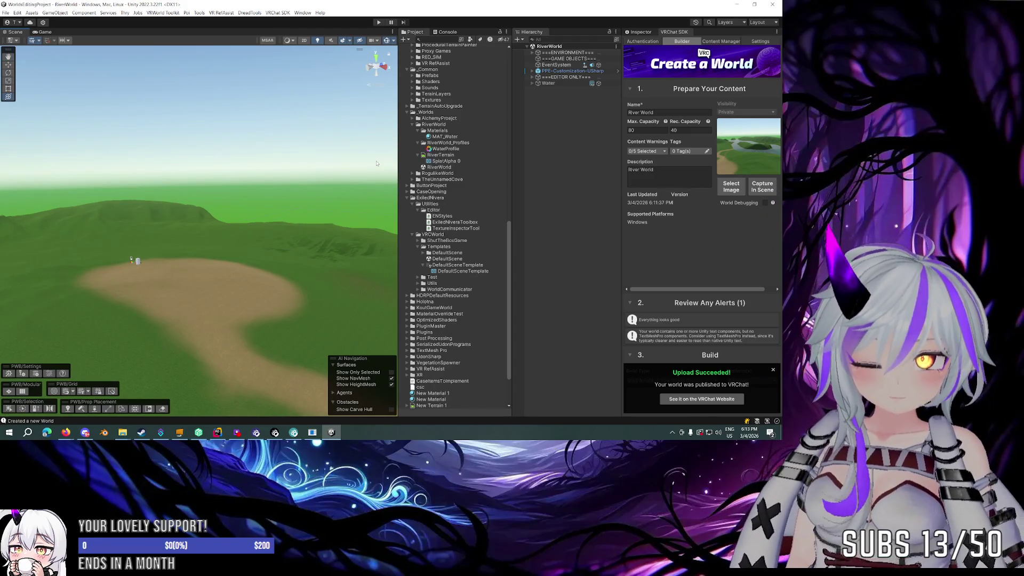
pyautogui.moveTo(312, 188)
pyautogui.mouseDown()
pyautogui.moveTo(245, 222)
pyautogui.moveTo(194, 231)
pyautogui.moveTo(240, 252)
pyautogui.moveTo(361, 251)
pyautogui.moveTo(418, 222)
pyautogui.moveTo(600, 229)
pyautogui.moveTo(584, 241)
pyautogui.mouseUp()
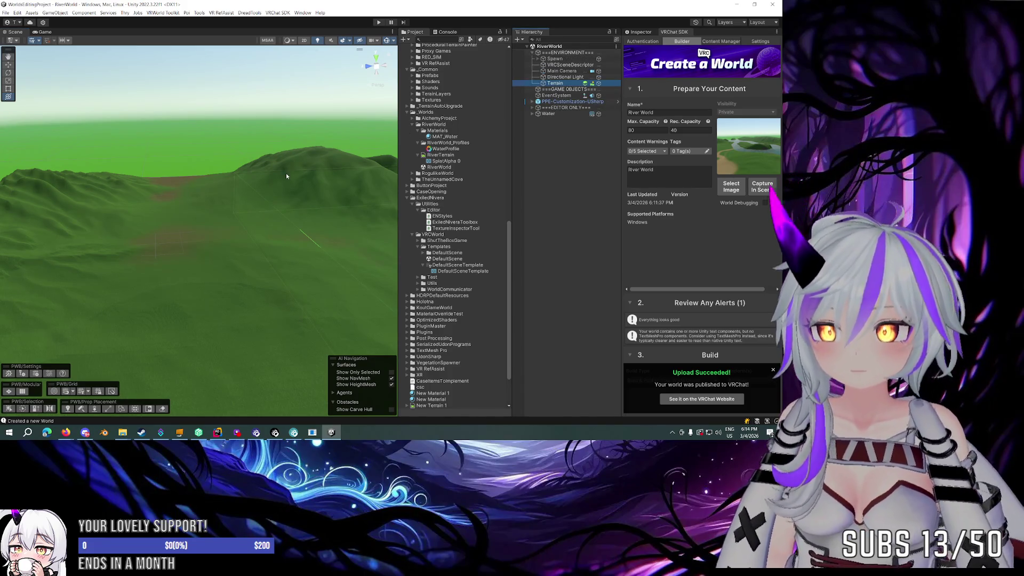
# Step: Show the Terrain's component settings in the Inspector
pyautogui.click(641, 32)
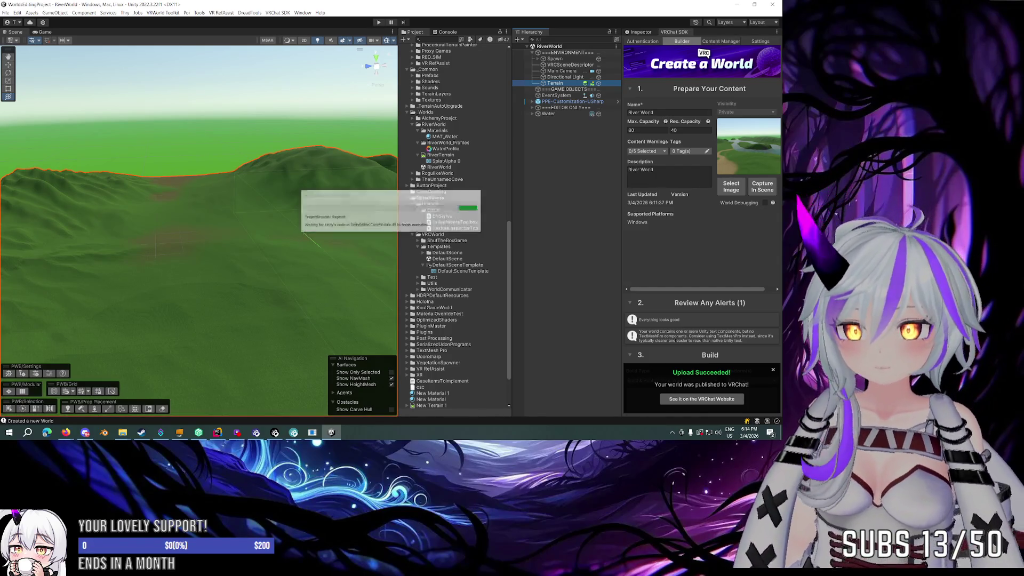
pyautogui.moveTo(256, 179)
pyautogui.mouseDown()
pyautogui.moveTo(256, 203)
pyautogui.moveTo(309, 223)
pyautogui.mouseUp()
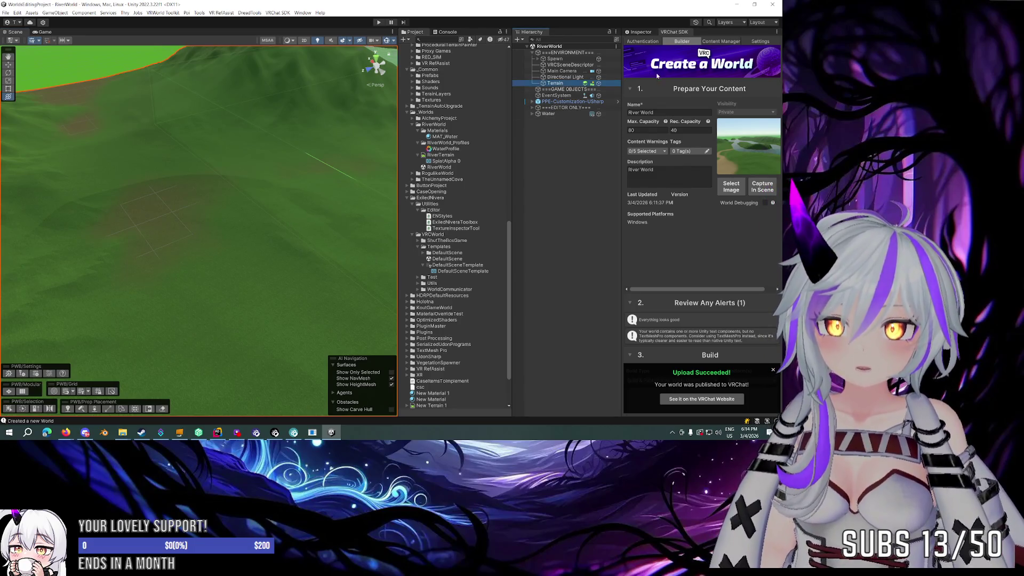
pyautogui.click(641, 32)
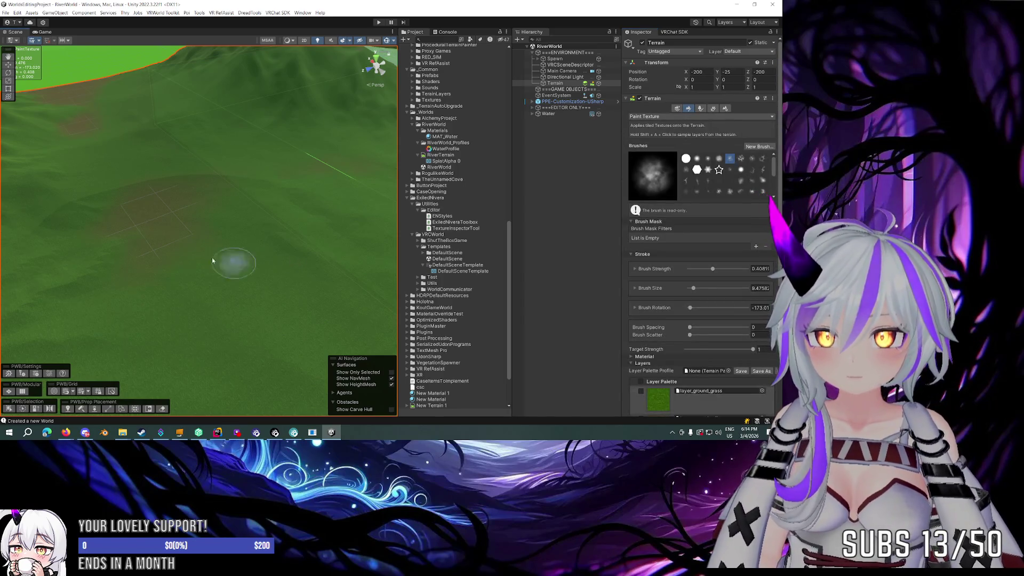
# Step: Enlarge the paint brush to about 14.4 and switch to the soft round brush
pyautogui.moveTo(177, 246); pyautogui.dragTo(213, 243)
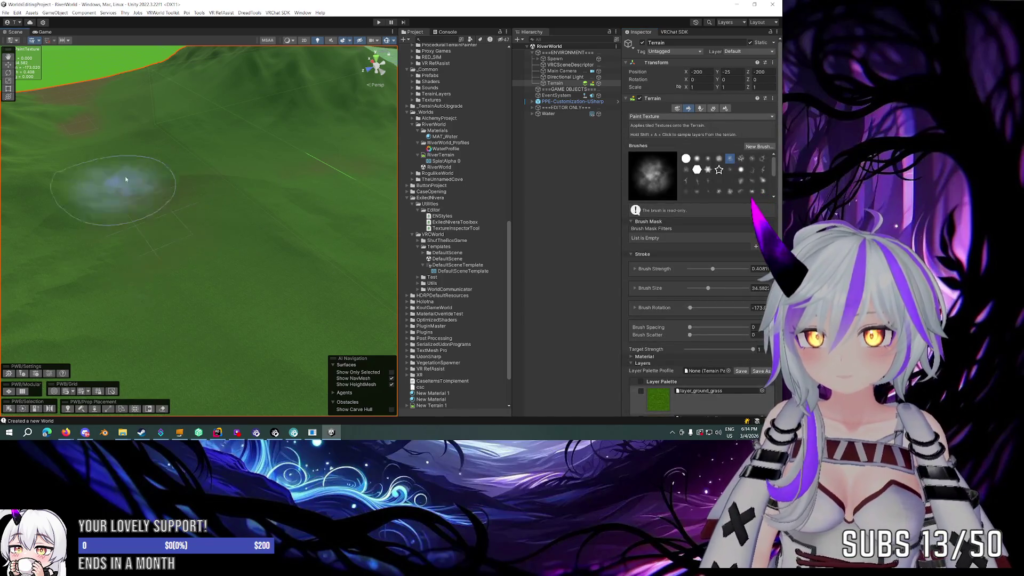
pyautogui.scroll(-3, 202, 140)
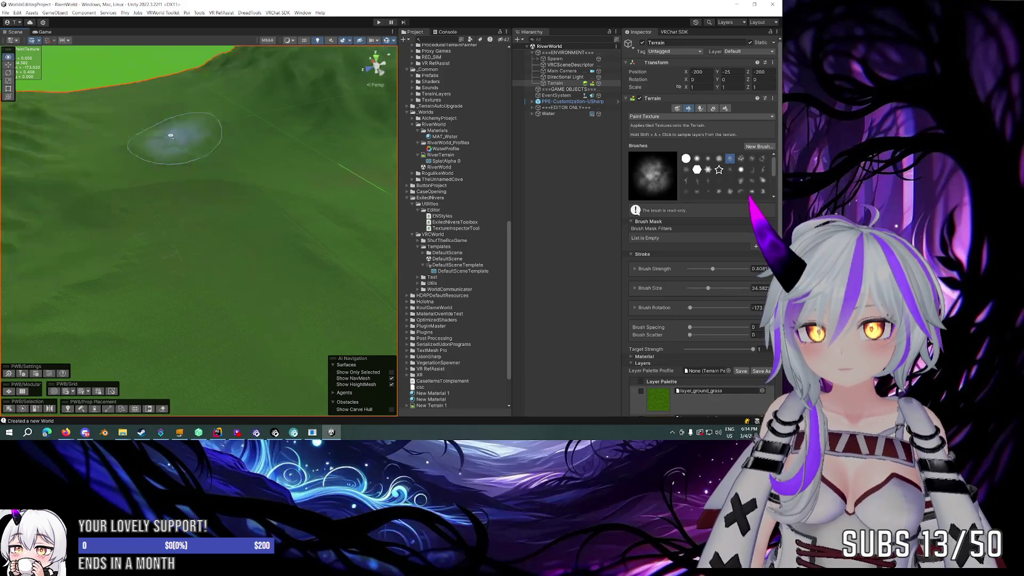
pyautogui.moveTo(149, 267)
pyautogui.mouseDown()
pyautogui.moveTo(318, 263)
pyautogui.moveTo(279, 235)
pyautogui.moveTo(293, 240)
pyautogui.moveTo(229, 258)
pyautogui.moveTo(282, 262)
pyautogui.moveTo(338, 245)
pyautogui.moveTo(109, 233)
pyautogui.moveTo(137, 270)
pyautogui.mouseUp()
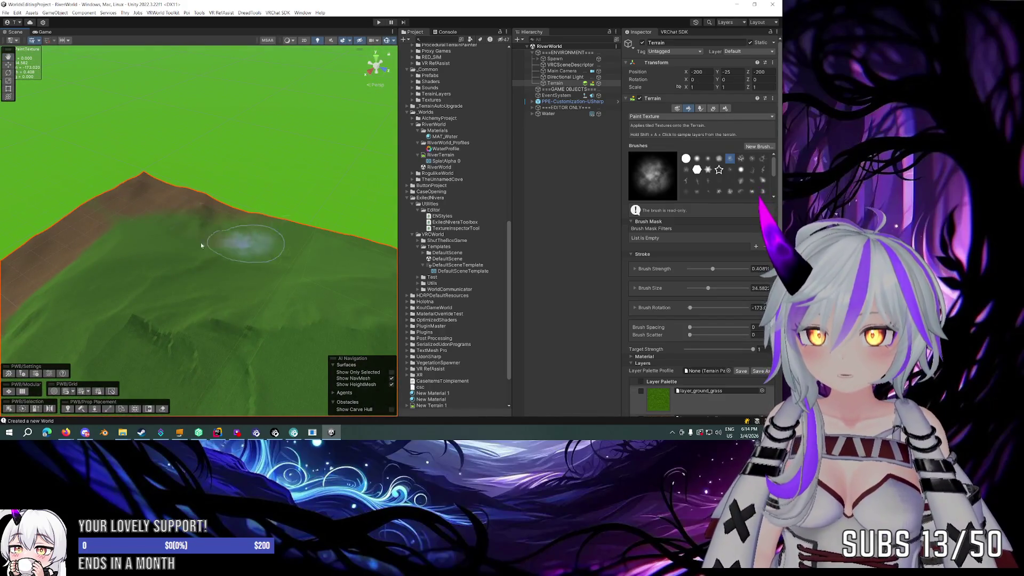
pyautogui.press(']')
pyautogui.press(']')
pyautogui.press(']')
pyautogui.moveTo(303, 184)
pyautogui.mouseDown()
pyautogui.moveTo(286, 201)
pyautogui.moveTo(42, 204)
pyautogui.moveTo(57, 216)
pyautogui.moveTo(183, 212)
pyautogui.moveTo(320, 247)
pyautogui.moveTo(156, 182)
pyautogui.moveTo(47, 189)
pyautogui.moveTo(169, 205)
pyautogui.moveTo(107, 155)
pyautogui.moveTo(149, 156)
pyautogui.moveTo(87, 164)
pyautogui.moveTo(85, 154)
pyautogui.moveTo(379, 144)
pyautogui.moveTo(320, 137)
pyautogui.moveTo(240, 160)
pyautogui.moveTo(183, 199)
pyautogui.moveTo(156, 180)
pyautogui.moveTo(171, 176)
pyautogui.mouseUp()
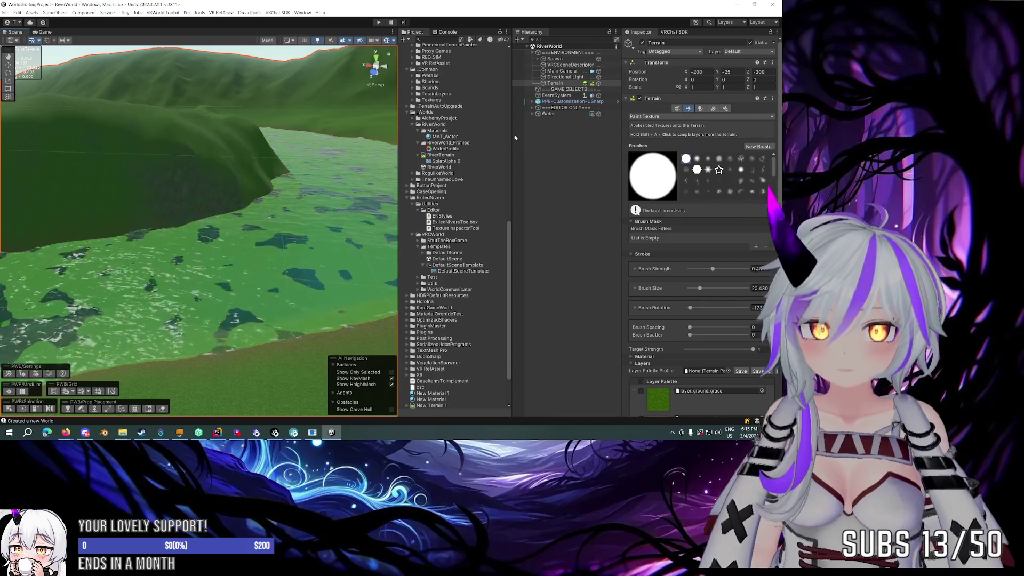
pyautogui.click(697, 158)
pyautogui.scroll(5, 266, 165)
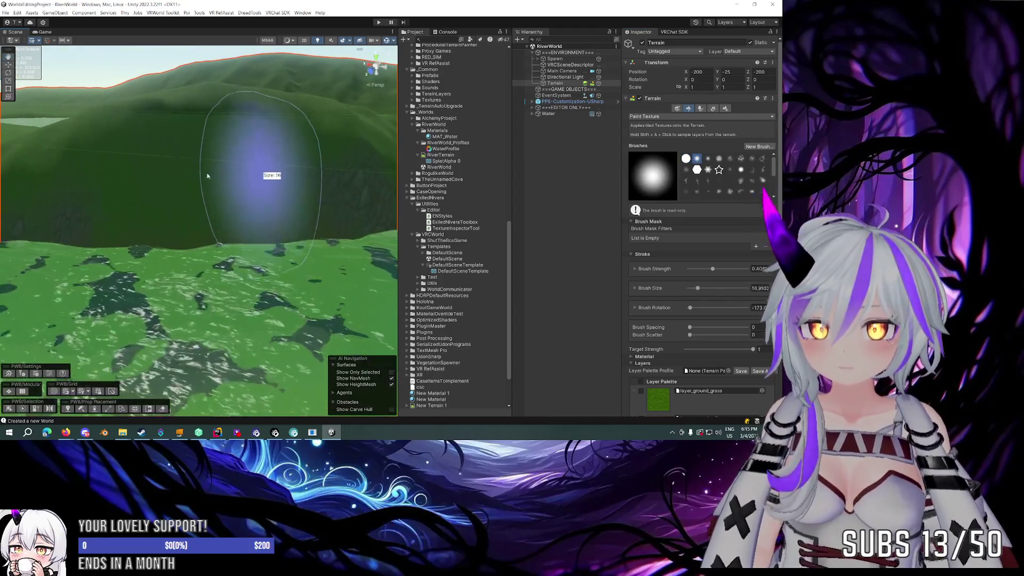
pyautogui.moveTo(310, 185)
pyautogui.mouseDown()
pyautogui.moveTo(228, 160)
pyautogui.moveTo(226, 208)
pyautogui.moveTo(114, 217)
pyautogui.moveTo(181, 228)
pyautogui.mouseUp()
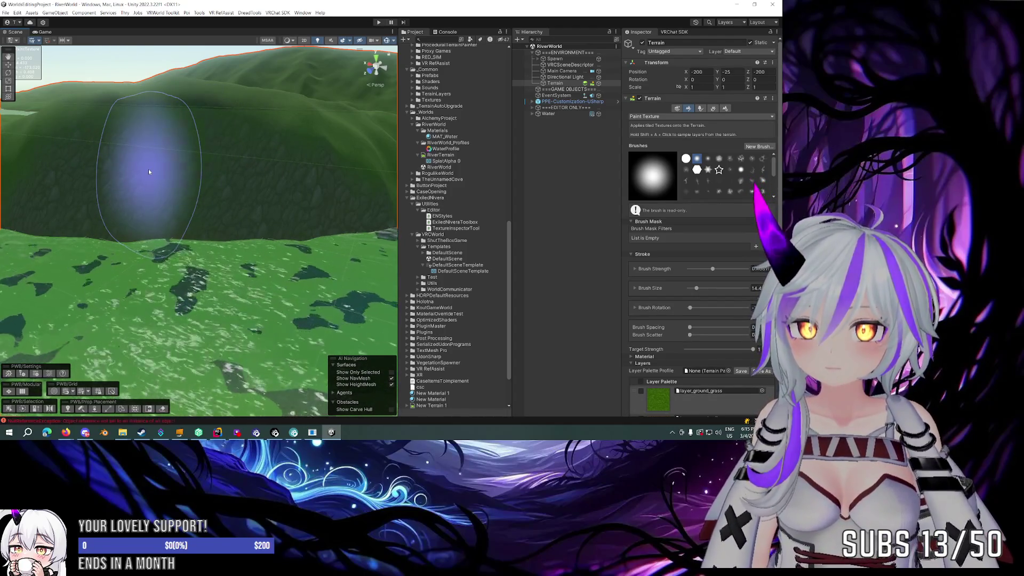
# Step: Lower brush strength to about 0.11 and select the layer_ground_soil texture layer
pyautogui.press('a')
pyautogui.moveTo(172, 168); pyautogui.dragTo(139, 169)
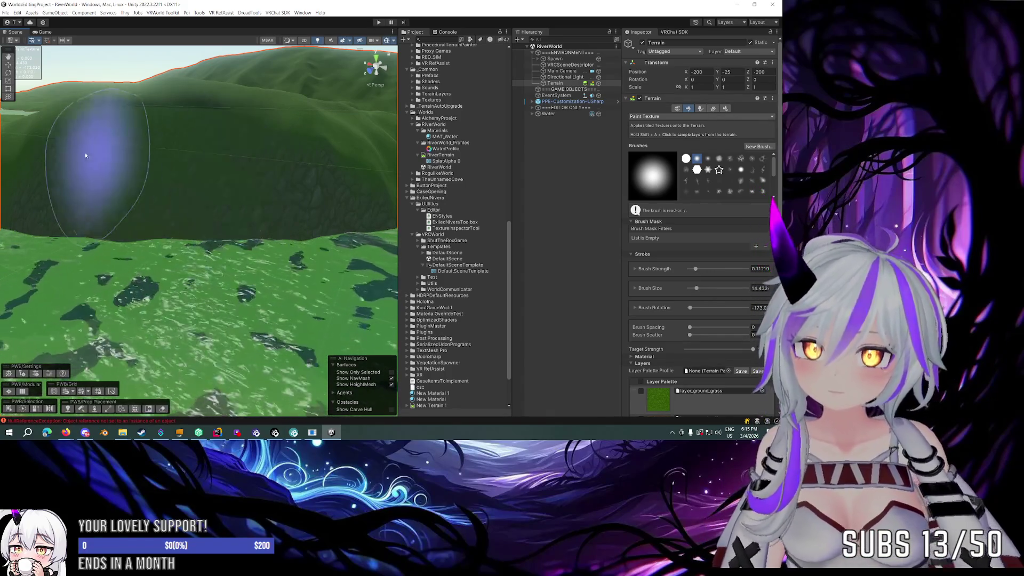
pyautogui.moveTo(309, 171)
pyautogui.mouseDown()
pyautogui.moveTo(342, 194)
pyautogui.moveTo(229, 171)
pyautogui.moveTo(210, 149)
pyautogui.moveTo(302, 158)
pyautogui.moveTo(279, 149)
pyautogui.moveTo(255, 166)
pyautogui.moveTo(373, 149)
pyautogui.moveTo(279, 194)
pyautogui.moveTo(128, 218)
pyautogui.mouseUp()
pyautogui.moveTo(229, 217); pyautogui.dragTo(229, 235)
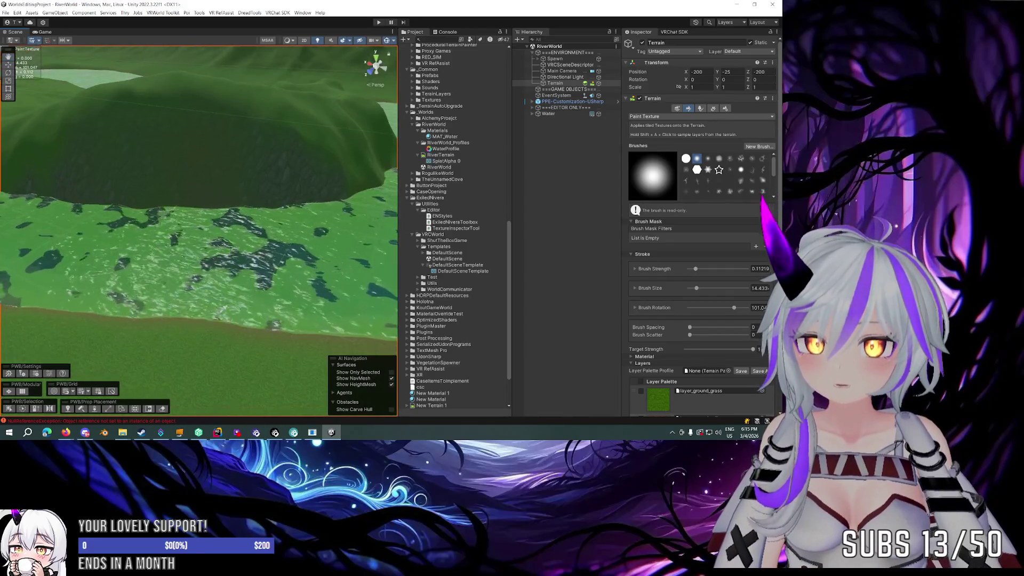
pyautogui.moveTo(229, 286); pyautogui.dragTo(256, 267)
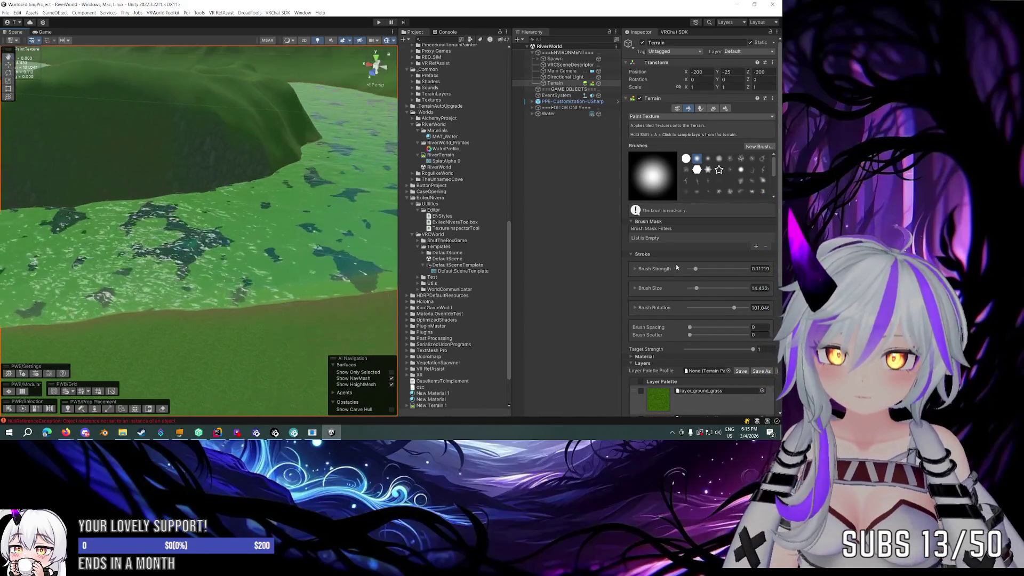
pyautogui.scroll(-3, 682, 266)
pyautogui.click(683, 304)
pyautogui.scroll(-3, 219, 176)
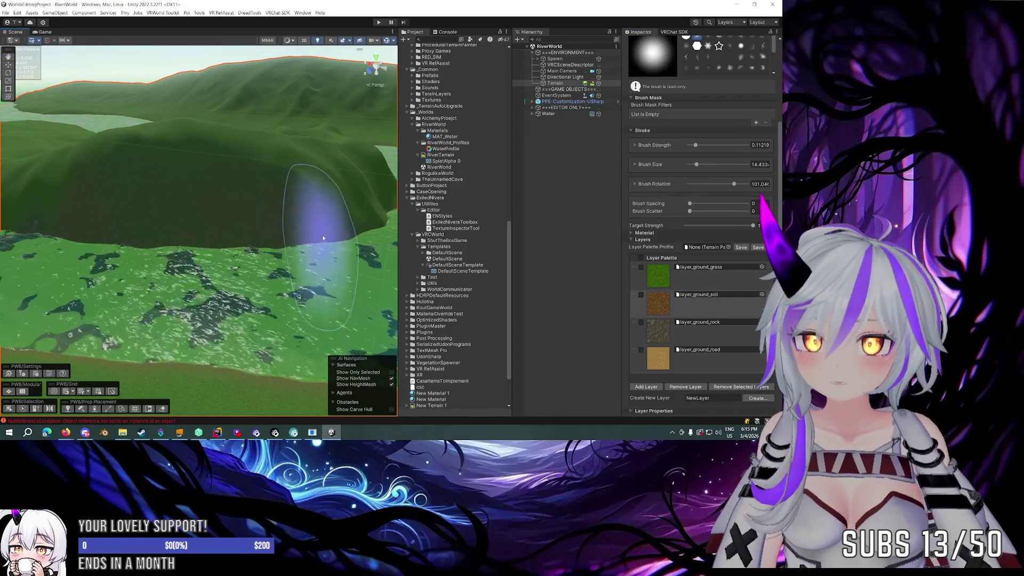
pyautogui.moveTo(166, 202)
pyautogui.mouseDown()
pyautogui.moveTo(187, 201)
pyautogui.moveTo(103, 217)
pyautogui.moveTo(195, 201)
pyautogui.moveTo(207, 216)
pyautogui.moveTo(256, 171)
pyautogui.moveTo(206, 183)
pyautogui.moveTo(234, 181)
pyautogui.mouseUp()
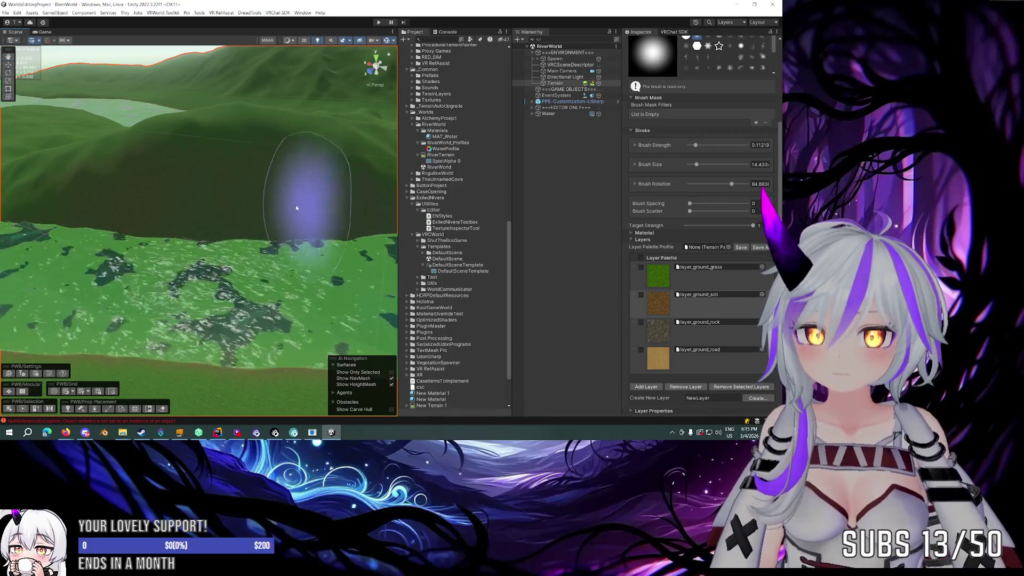
pyautogui.moveTo(317, 206)
pyautogui.mouseDown()
pyautogui.moveTo(288, 197)
pyautogui.moveTo(195, 209)
pyautogui.mouseUp()
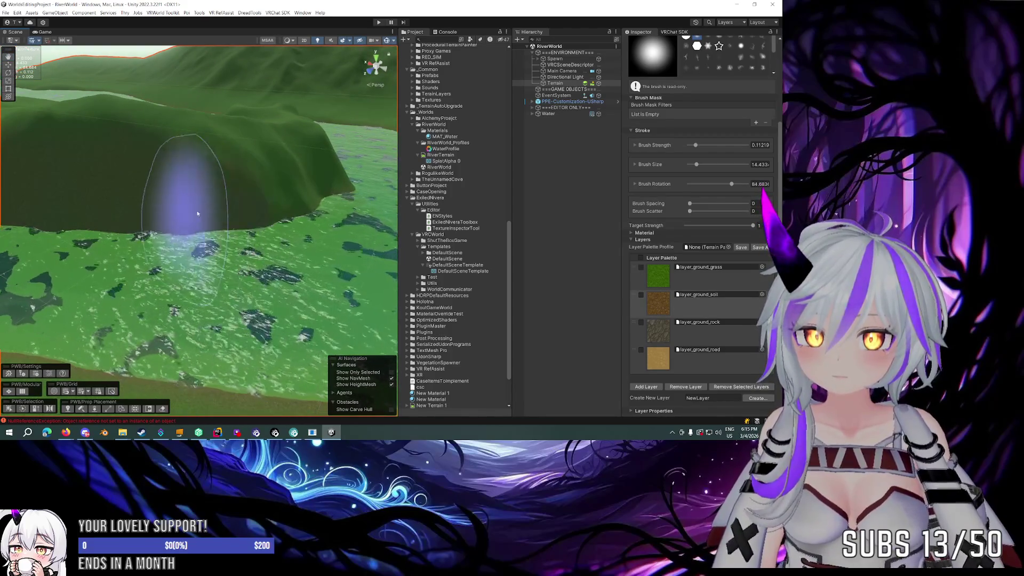
pyautogui.moveTo(346, 200)
pyautogui.mouseDown()
pyautogui.moveTo(320, 205)
pyautogui.moveTo(251, 184)
pyautogui.moveTo(172, 192)
pyautogui.moveTo(257, 191)
pyautogui.moveTo(222, 199)
pyautogui.moveTo(237, 183)
pyautogui.moveTo(237, 195)
pyautogui.mouseUp()
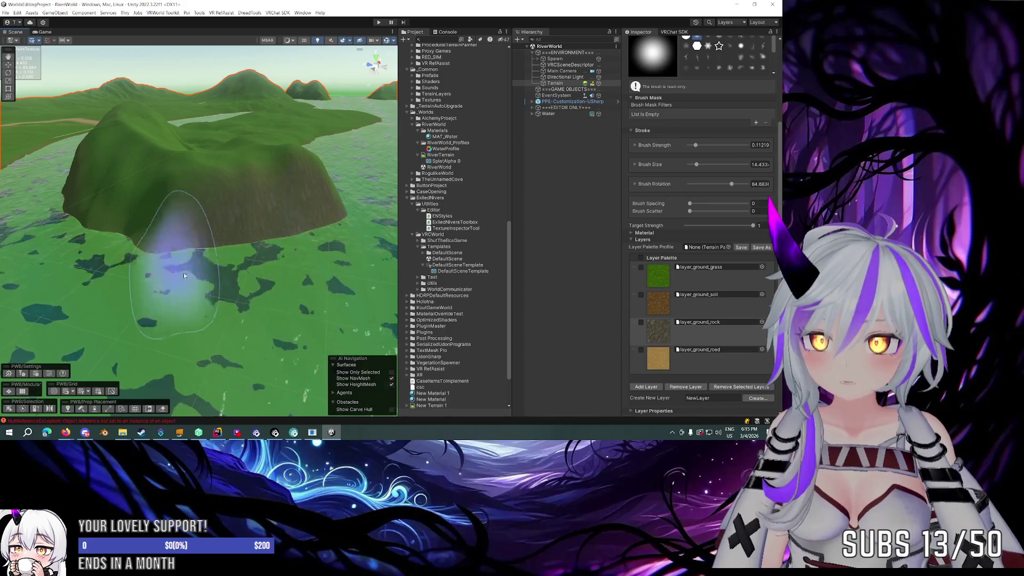
pyautogui.moveTo(167, 235)
pyautogui.mouseDown()
pyautogui.moveTo(221, 224)
pyautogui.moveTo(293, 251)
pyautogui.moveTo(376, 247)
pyautogui.mouseUp()
pyautogui.moveTo(239, 291)
pyautogui.mouseDown()
pyautogui.moveTo(234, 278)
pyautogui.moveTo(50, 290)
pyautogui.mouseUp()
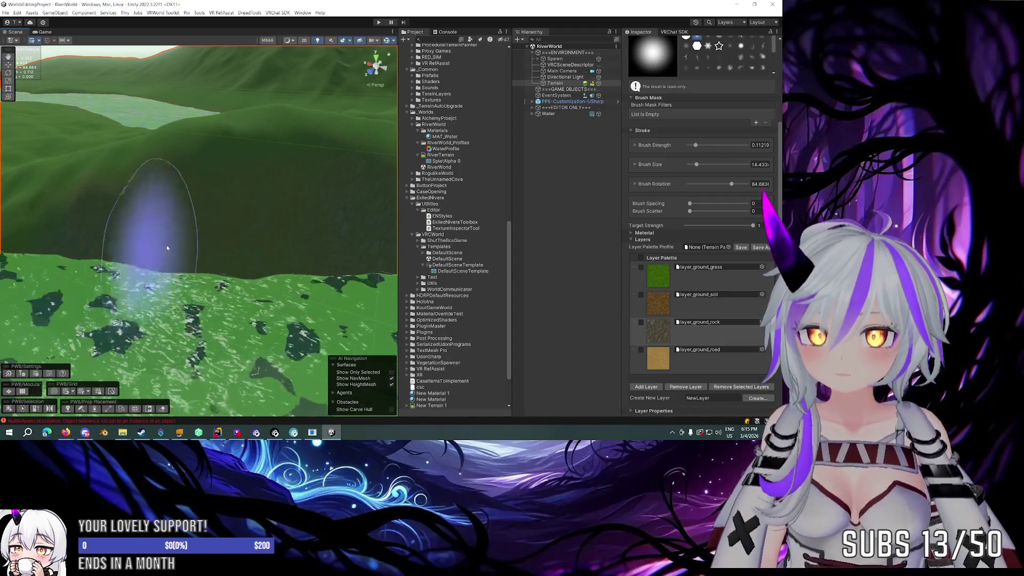
pyautogui.moveTo(148, 257)
pyautogui.mouseDown()
pyautogui.moveTo(110, 229)
pyautogui.moveTo(103, 244)
pyautogui.moveTo(257, 208)
pyautogui.moveTo(538, 208)
pyautogui.mouseUp()
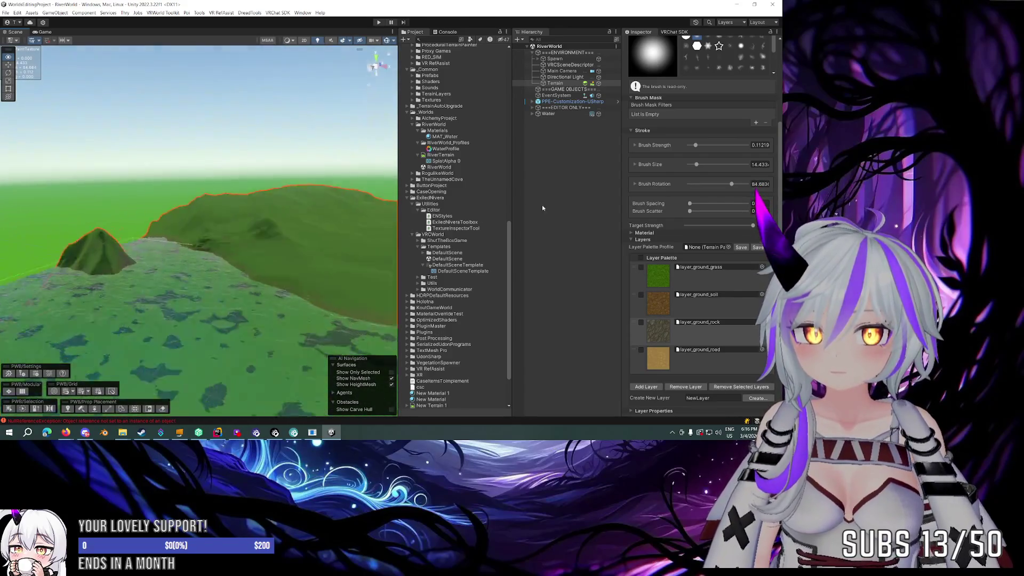
pyautogui.moveTo(652, 212)
pyautogui.mouseDown()
pyautogui.moveTo(282, 234)
pyautogui.moveTo(304, 267)
pyautogui.moveTo(366, 275)
pyautogui.moveTo(692, 375)
pyautogui.mouseUp()
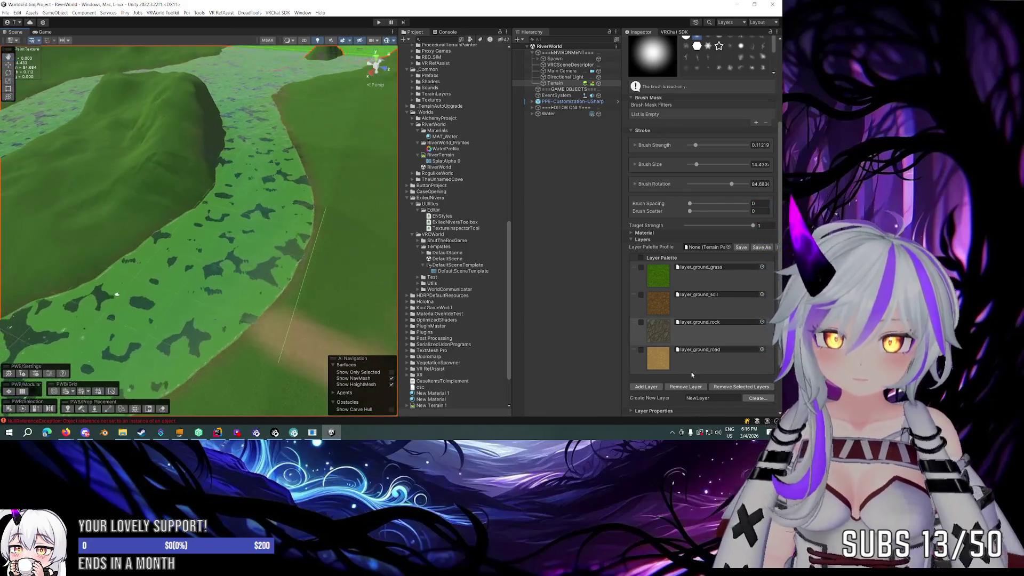
pyautogui.moveTo(299, 291)
pyautogui.mouseDown()
pyautogui.moveTo(231, 265)
pyautogui.moveTo(339, 276)
pyautogui.mouseUp()
# Step: Orbit the view over the ridge, river valley and painted dirt path
pyautogui.moveTo(308, 244)
pyautogui.mouseDown()
pyautogui.moveTo(205, 254)
pyautogui.moveTo(164, 228)
pyautogui.moveTo(276, 289)
pyautogui.mouseUp()
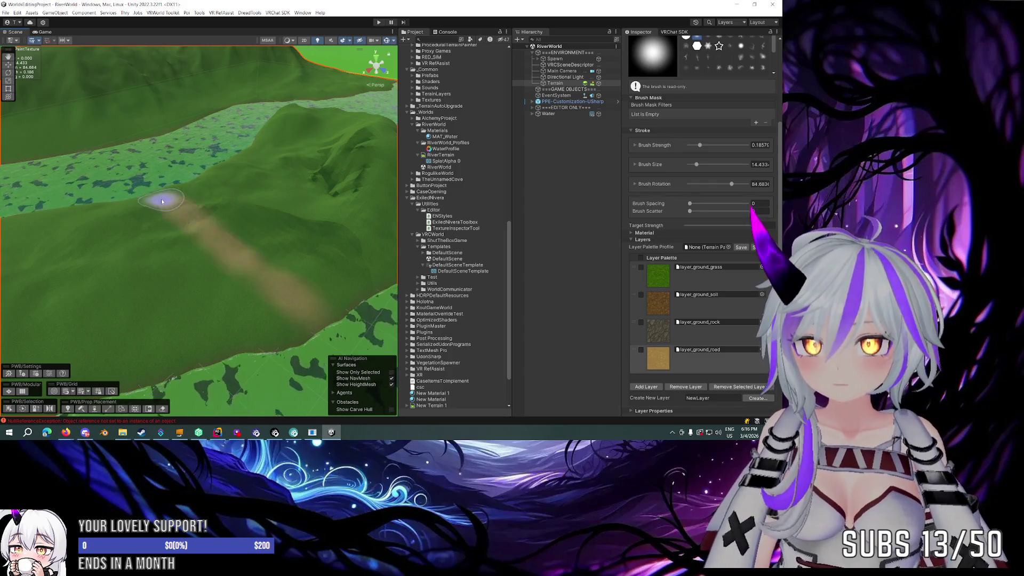
pyautogui.moveTo(267, 274)
pyautogui.mouseDown()
pyautogui.moveTo(258, 270)
pyautogui.moveTo(279, 256)
pyautogui.moveTo(327, 265)
pyautogui.moveTo(313, 222)
pyautogui.moveTo(286, 228)
pyautogui.moveTo(384, 241)
pyautogui.mouseUp()
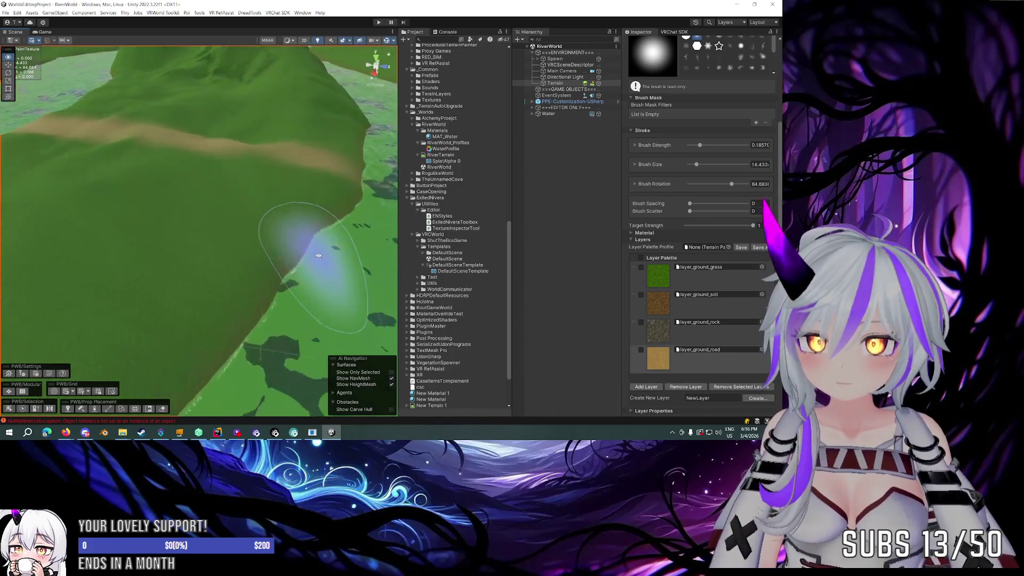
pyautogui.moveTo(228, 158)
pyautogui.mouseDown()
pyautogui.moveTo(293, 176)
pyautogui.moveTo(256, 182)
pyautogui.moveTo(149, 135)
pyautogui.moveTo(223, 219)
pyautogui.moveTo(155, 165)
pyautogui.moveTo(192, 206)
pyautogui.moveTo(155, 176)
pyautogui.moveTo(265, 201)
pyautogui.moveTo(262, 247)
pyautogui.mouseUp()
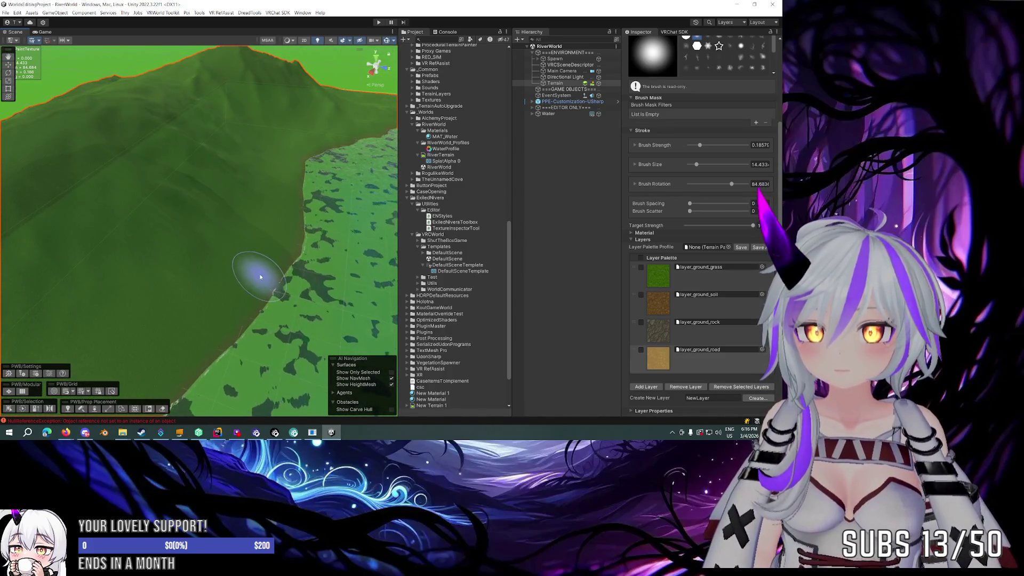
pyautogui.moveTo(206, 201); pyautogui.dragTo(270, 272)
pyautogui.moveTo(228, 216)
pyautogui.mouseDown()
pyautogui.moveTo(251, 219)
pyautogui.moveTo(300, 270)
pyautogui.moveTo(183, 302)
pyautogui.moveTo(91, 291)
pyautogui.moveTo(129, 271)
pyautogui.mouseUp()
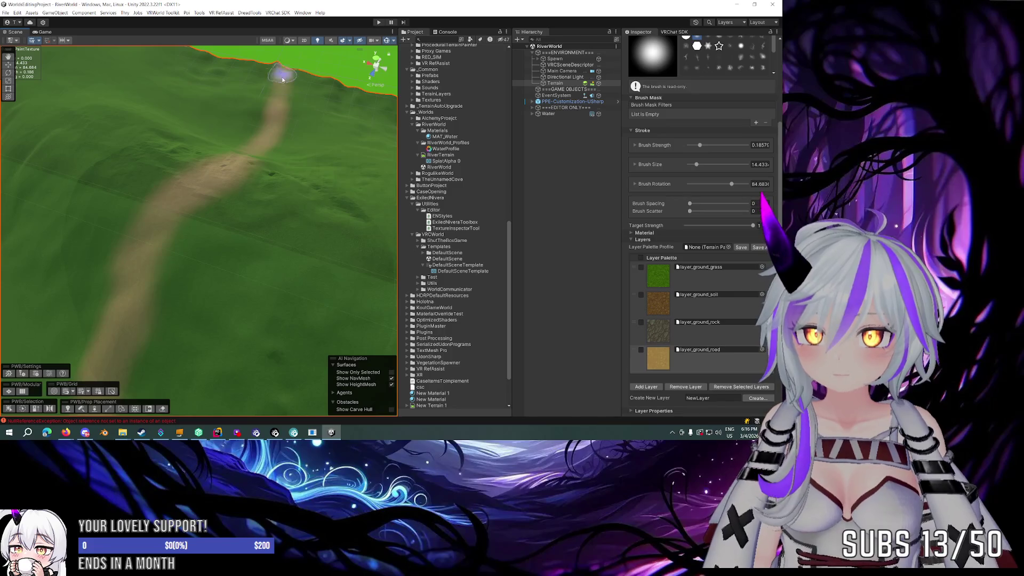
pyautogui.moveTo(307, 133)
pyautogui.mouseDown()
pyautogui.moveTo(170, 154)
pyautogui.moveTo(191, 152)
pyautogui.moveTo(137, 114)
pyautogui.moveTo(290, 132)
pyautogui.moveTo(194, 134)
pyautogui.moveTo(210, 121)
pyautogui.moveTo(217, 130)
pyautogui.mouseUp()
pyautogui.scroll(3, 221, 132)
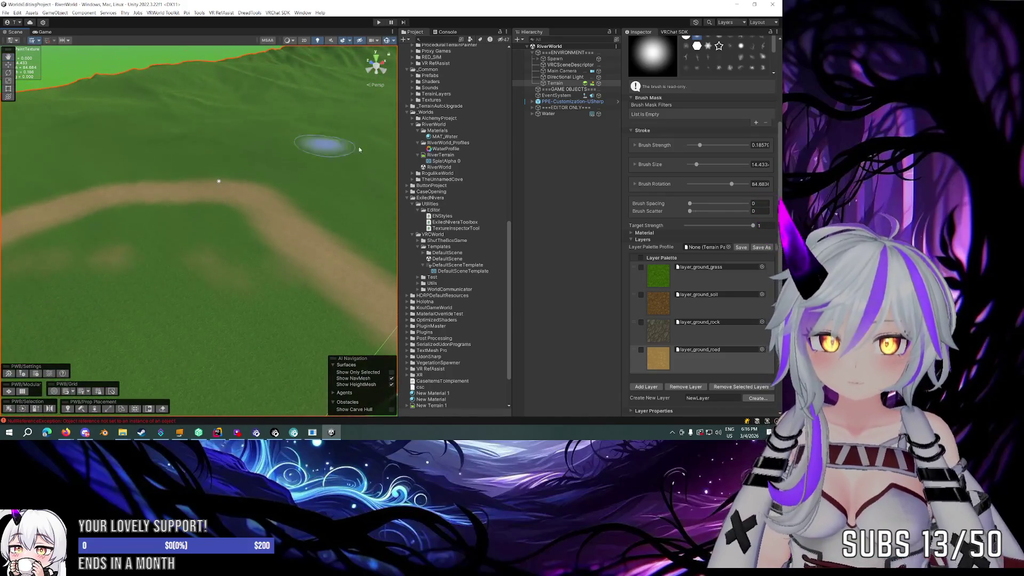
# Step: Shrink the brush to about size 10, view along the path, and open the terrain tool list
pyautogui.press('a')
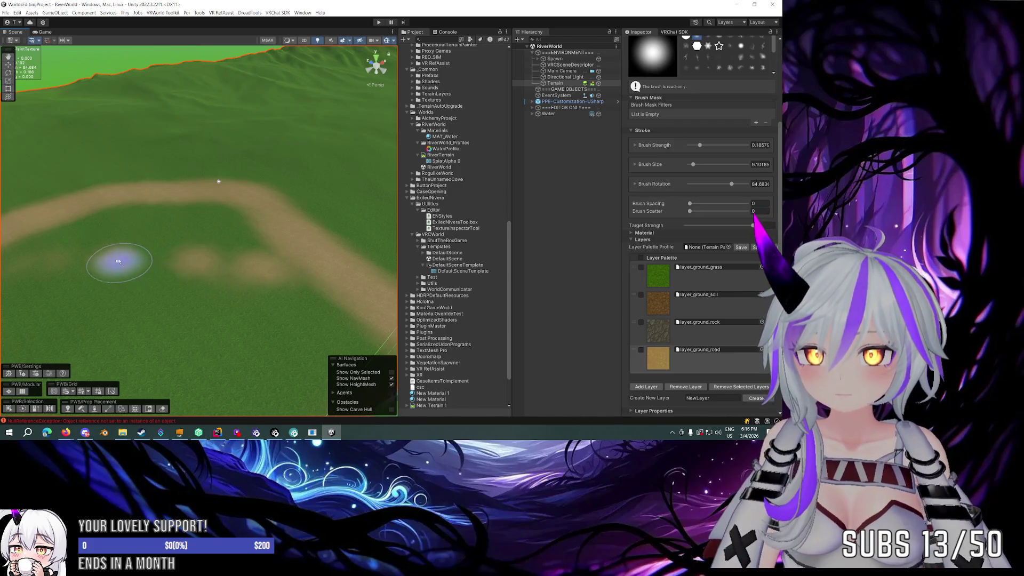
pyautogui.moveTo(120, 264); pyautogui.dragTo(217, 261)
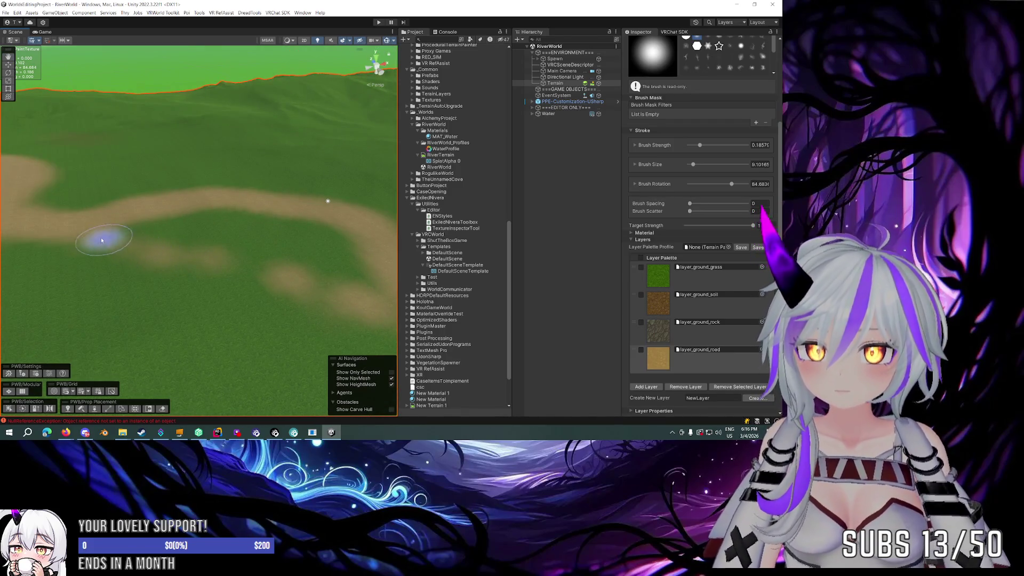
pyautogui.moveTo(275, 296)
pyautogui.mouseDown()
pyautogui.moveTo(313, 290)
pyautogui.moveTo(320, 311)
pyautogui.mouseUp()
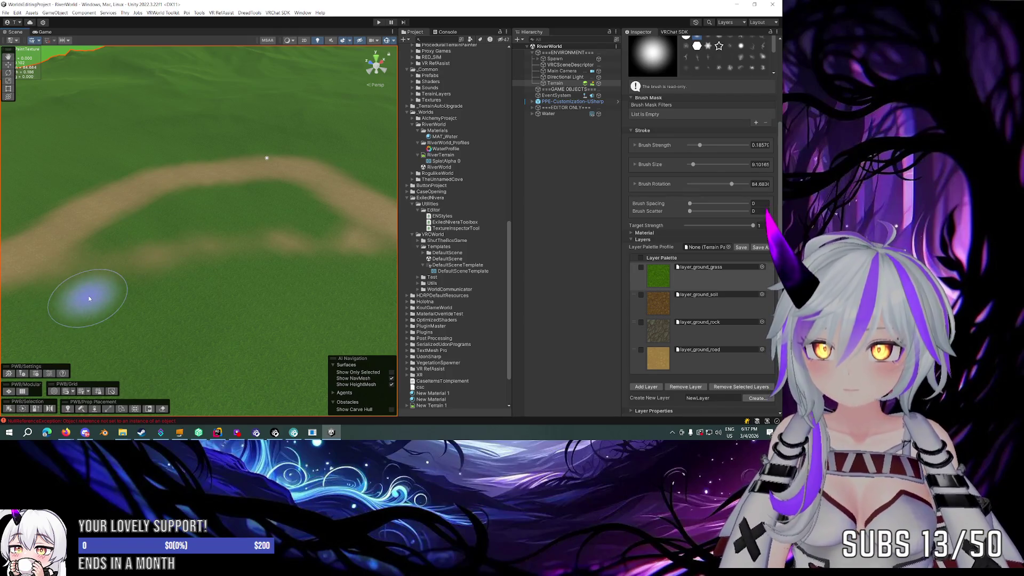
pyautogui.moveTo(187, 272); pyautogui.dragTo(210, 243)
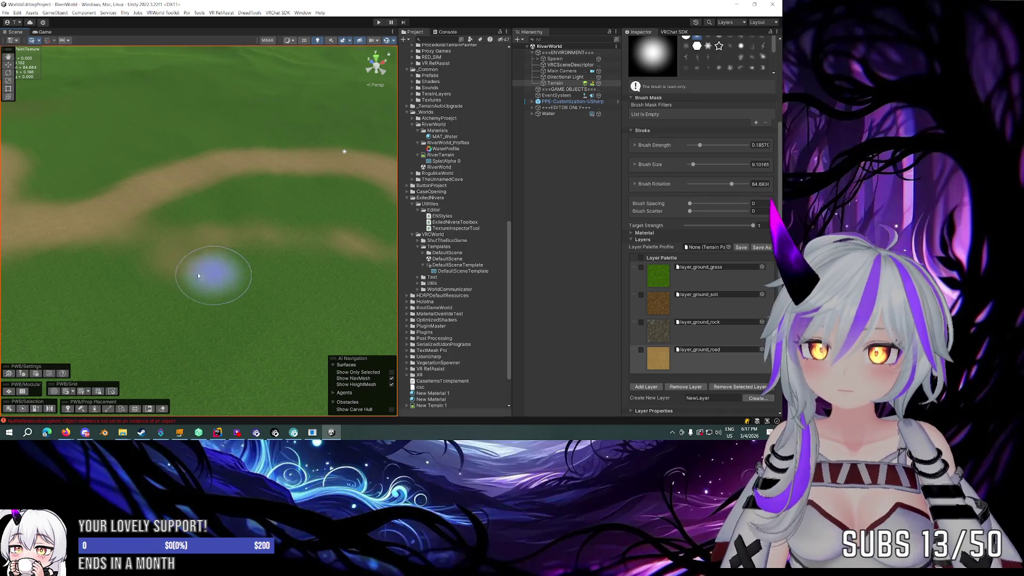
pyautogui.moveTo(290, 258); pyautogui.dragTo(297, 238)
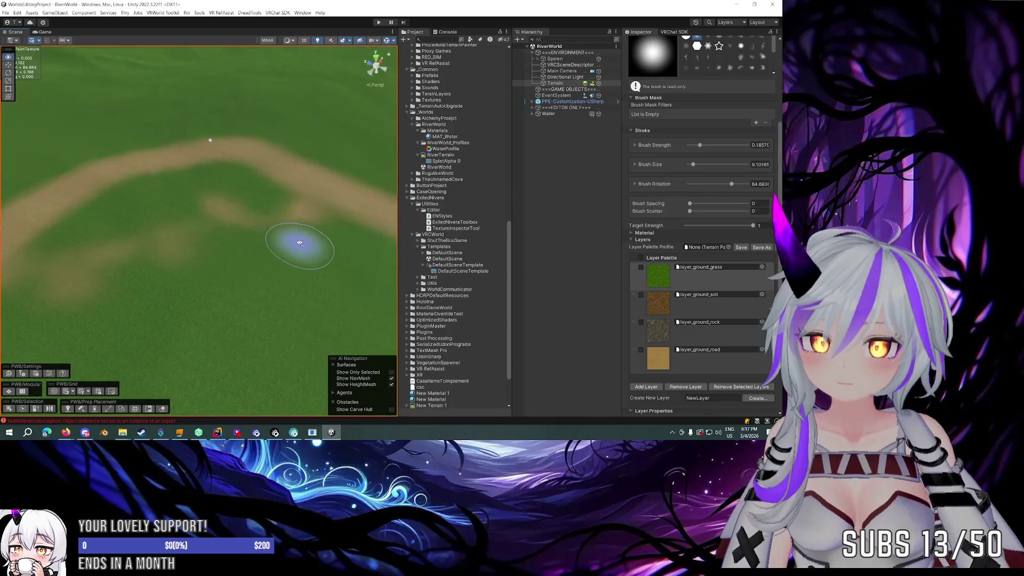
pyautogui.moveTo(201, 202)
pyautogui.mouseDown()
pyautogui.moveTo(217, 222)
pyautogui.moveTo(274, 210)
pyautogui.moveTo(269, 243)
pyautogui.moveTo(408, 254)
pyautogui.moveTo(665, 88)
pyautogui.mouseUp()
pyautogui.scroll(4, 664, 88)
pyautogui.click(686, 117)
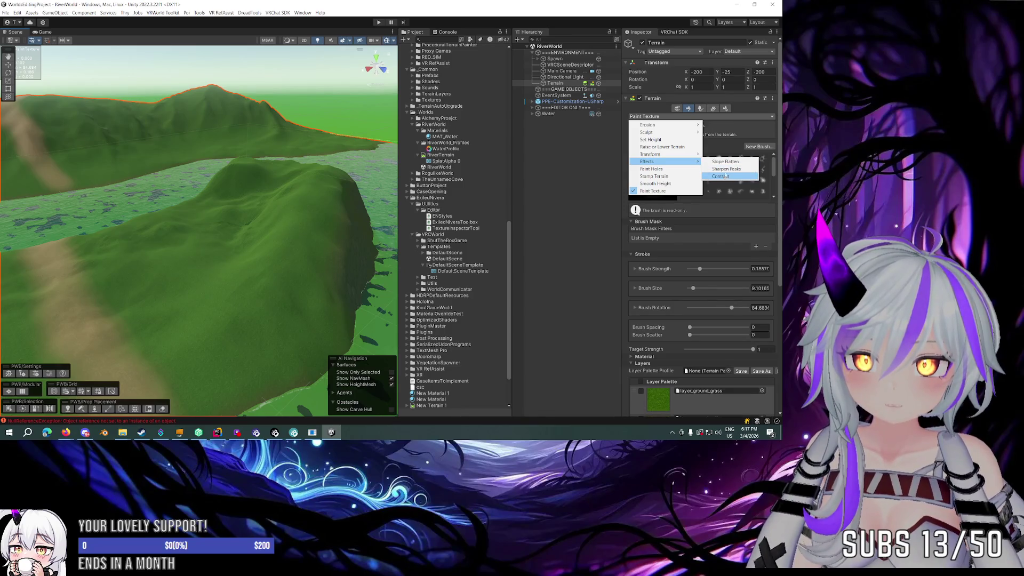
# Step: Switch to Slope Flatten at about 3% strength and flatten the slope along the dirt path
pyautogui.click(726, 161)
pyautogui.scroll(-5, 206, 229)
pyautogui.moveTo(206, 229)
pyautogui.mouseDown()
pyautogui.moveTo(404, 224)
pyautogui.moveTo(240, 217)
pyautogui.moveTo(263, 206)
pyautogui.moveTo(297, 210)
pyautogui.mouseUp()
pyautogui.press('a')
pyautogui.moveTo(303, 237); pyautogui.dragTo(79, 153)
pyautogui.scroll(5, 181, 166)
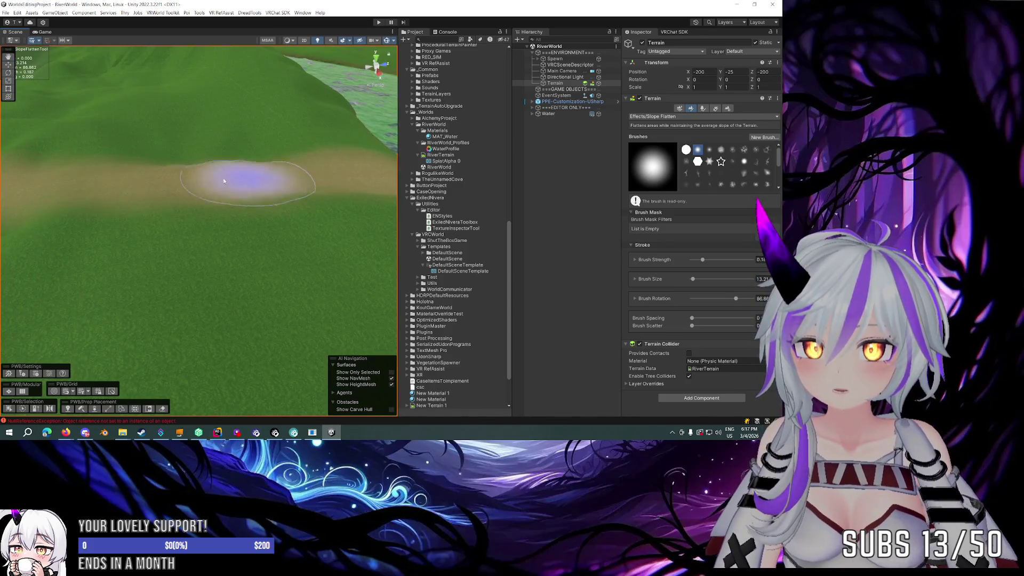
# Step: Orbit around the hillside to check the flattened path, then reopen the terrain tool list
pyautogui.moveTo(228, 176)
pyautogui.mouseDown()
pyautogui.moveTo(338, 171)
pyautogui.moveTo(285, 189)
pyautogui.moveTo(248, 251)
pyautogui.mouseUp()
pyautogui.moveTo(165, 302); pyautogui.dragTo(229, 268)
pyautogui.scroll(3, 213, 277)
pyautogui.scroll(-5, 168, 305)
pyautogui.moveTo(332, 217)
pyautogui.mouseDown()
pyautogui.moveTo(263, 235)
pyautogui.moveTo(297, 224)
pyautogui.moveTo(320, 262)
pyautogui.moveTo(286, 235)
pyautogui.mouseUp()
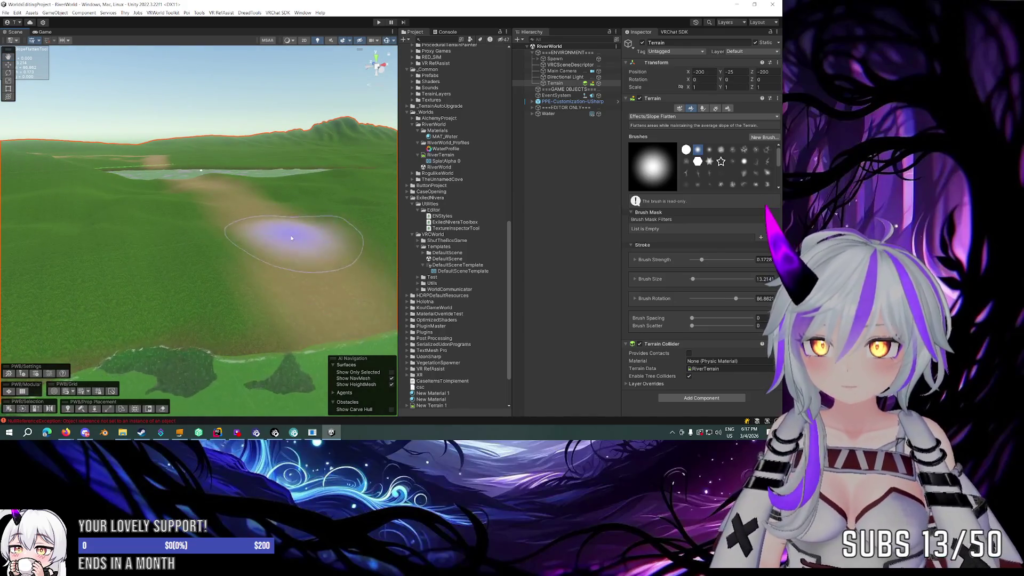
pyautogui.moveTo(197, 182)
pyautogui.mouseDown()
pyautogui.moveTo(354, 205)
pyautogui.moveTo(247, 213)
pyautogui.moveTo(159, 241)
pyautogui.moveTo(160, 272)
pyautogui.moveTo(155, 137)
pyautogui.moveTo(158, 236)
pyautogui.moveTo(142, 217)
pyautogui.moveTo(171, 131)
pyautogui.moveTo(258, 153)
pyautogui.moveTo(304, 178)
pyautogui.moveTo(243, 133)
pyautogui.mouseUp()
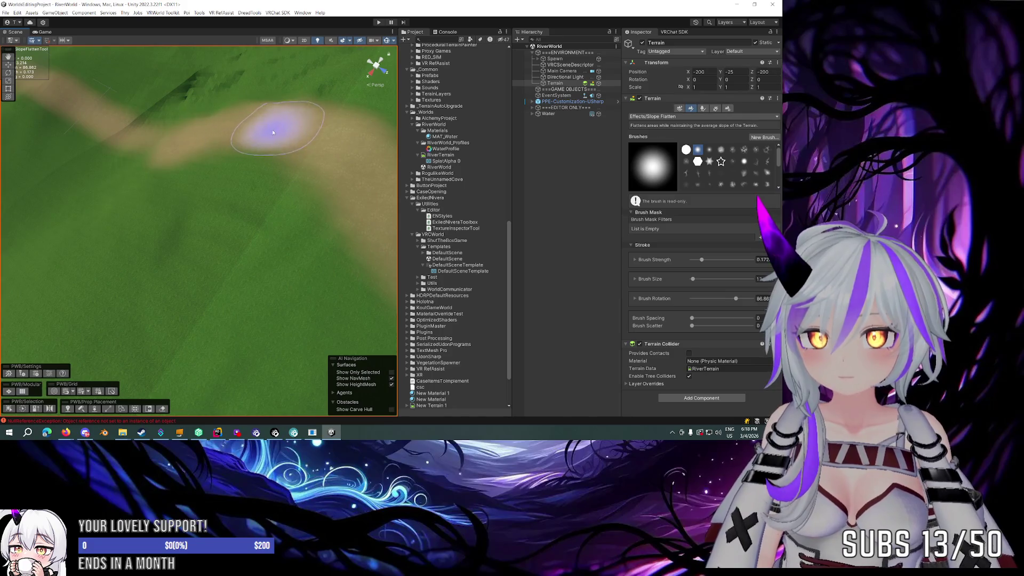
pyautogui.moveTo(127, 125); pyautogui.dragTo(110, 113)
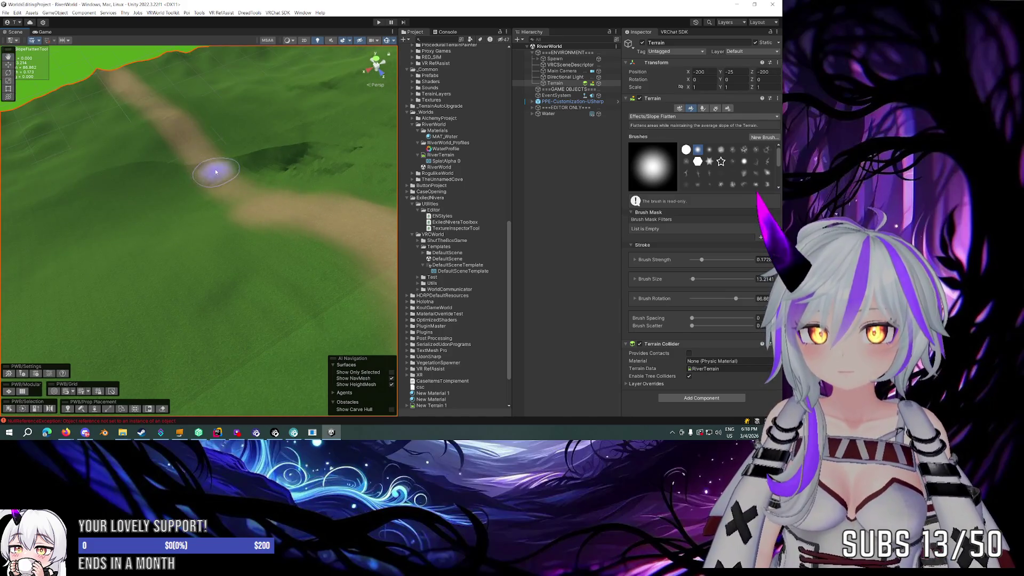
pyautogui.moveTo(216, 172); pyautogui.dragTo(229, 149)
pyautogui.click(646, 116)
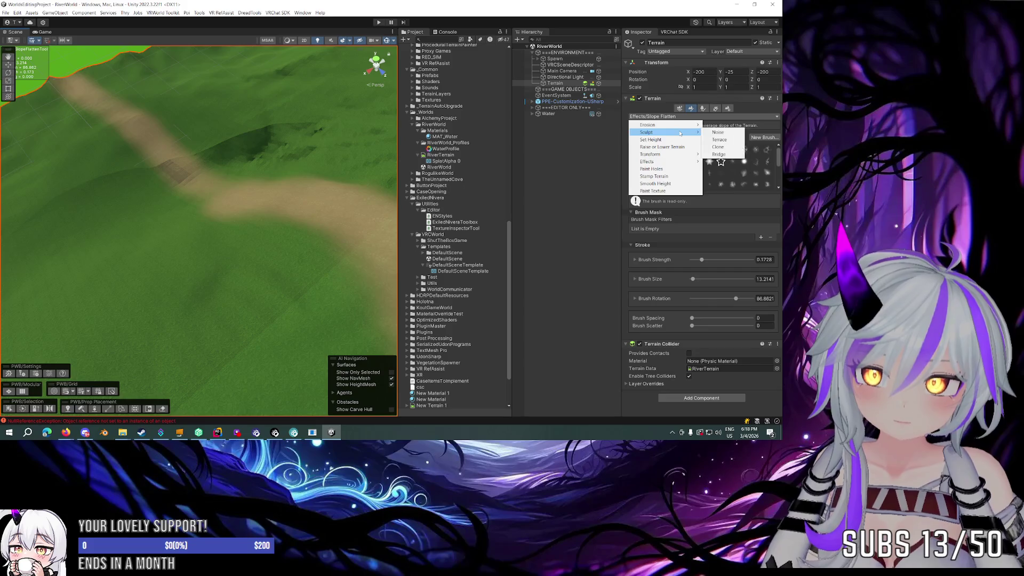
# Step: Switch to the Sculpt Terrace brush, view the ridge and path, and reopen the tool list
pyautogui.click(719, 139)
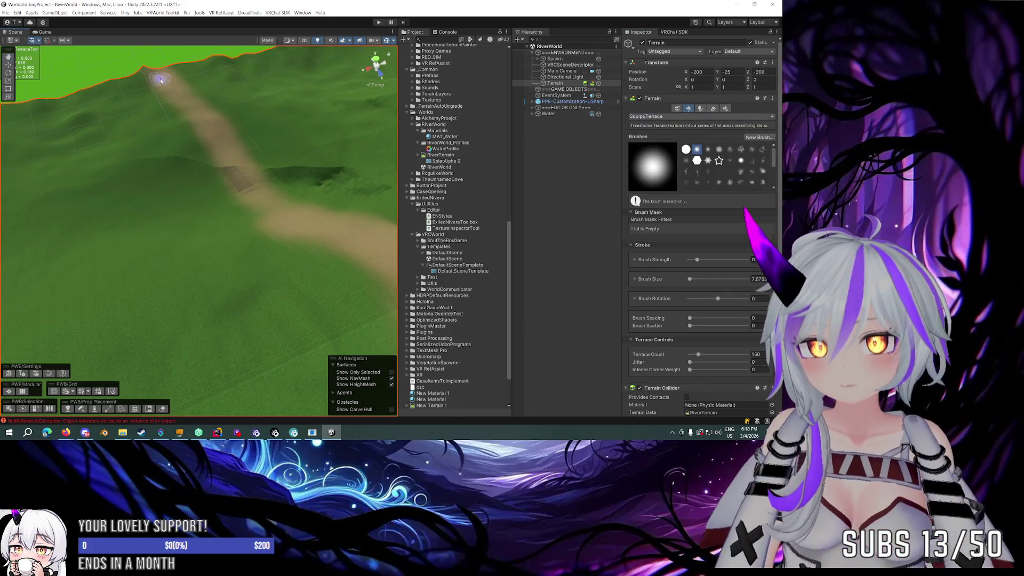
pyautogui.moveTo(210, 136)
pyautogui.mouseDown()
pyautogui.moveTo(406, 133)
pyautogui.moveTo(297, 164)
pyautogui.moveTo(326, 177)
pyautogui.mouseUp()
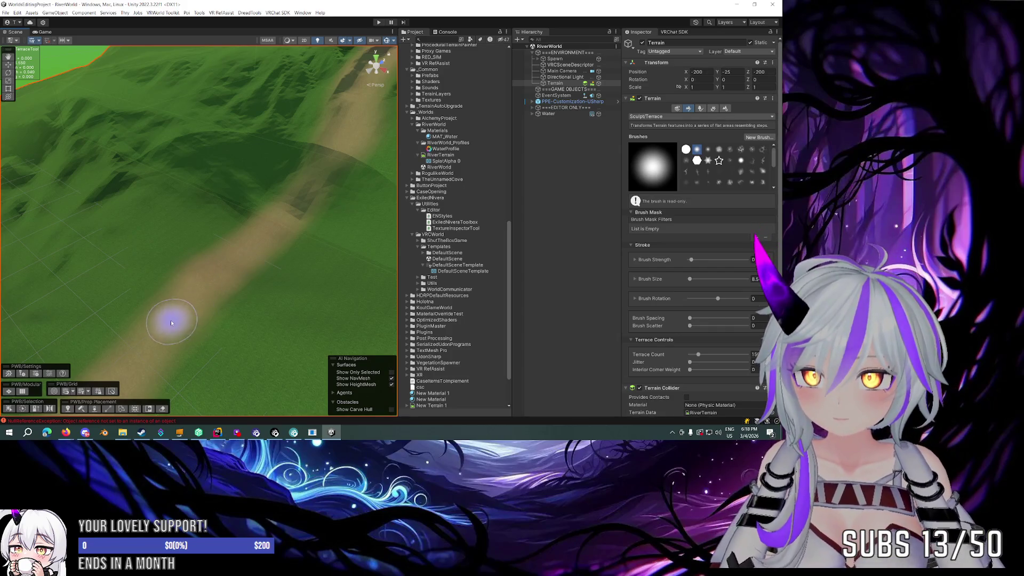
pyautogui.moveTo(223, 258); pyautogui.dragTo(242, 251)
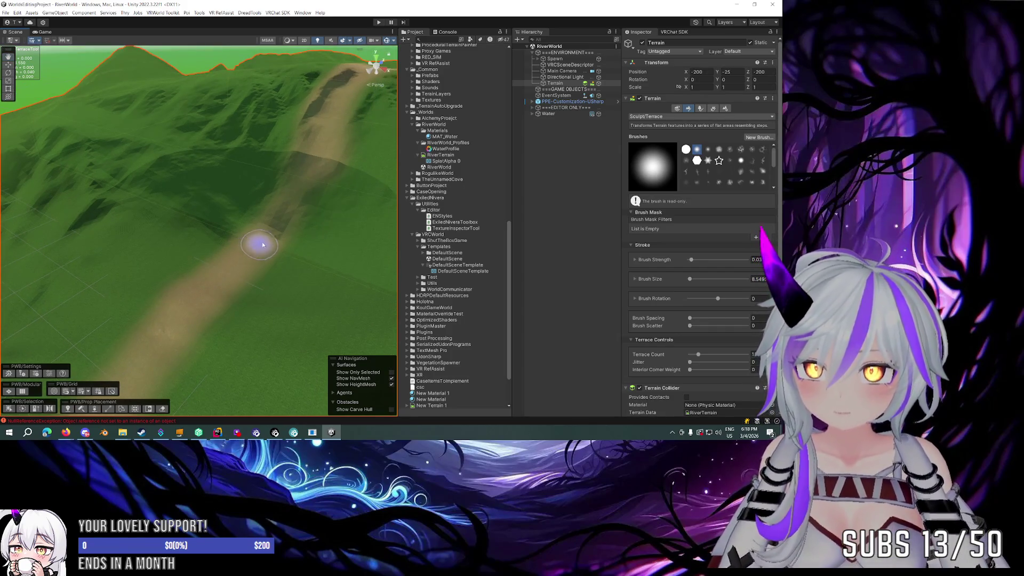
pyautogui.click(675, 117)
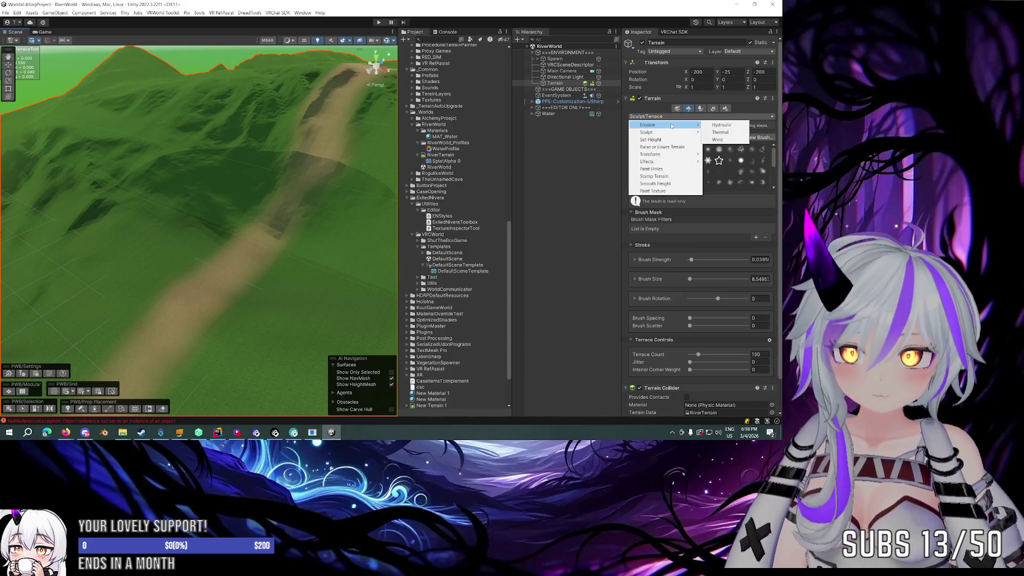
# Step: Switch to Thermal erosion with the Dry Sand preset and zoom along the path and river
pyautogui.click(720, 132)
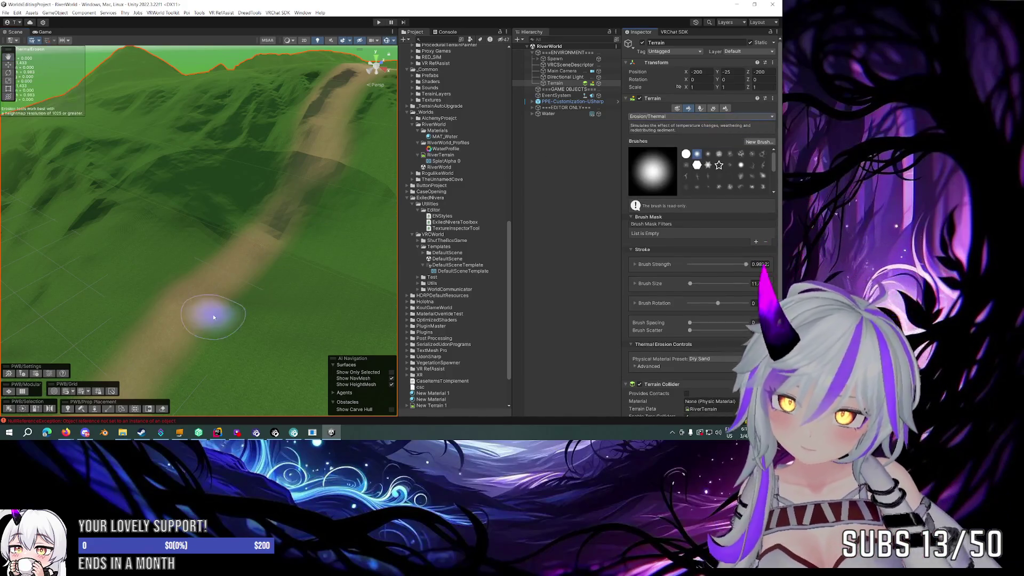
pyautogui.scroll(2, 175, 339)
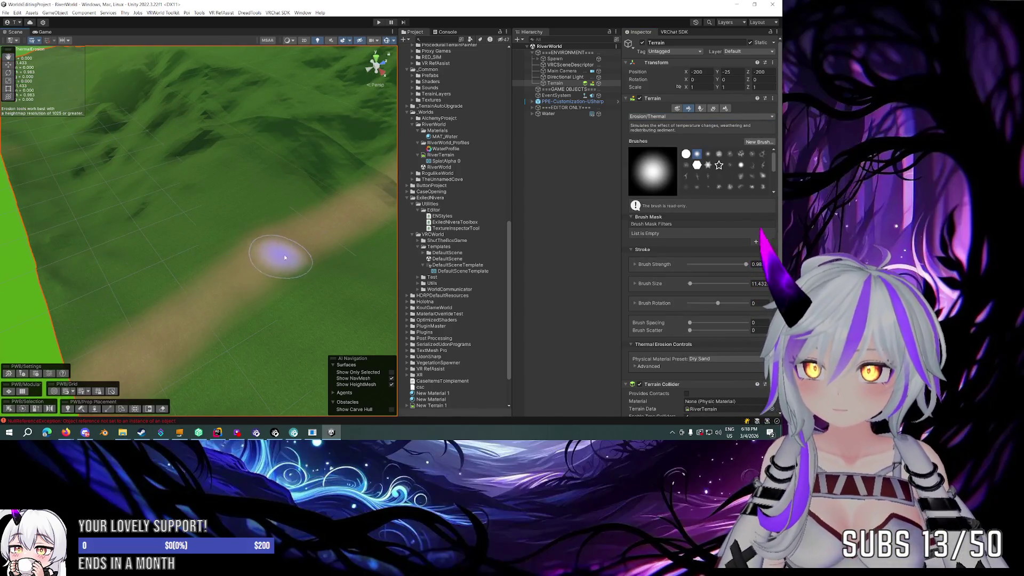
pyautogui.scroll(-2, 333, 225)
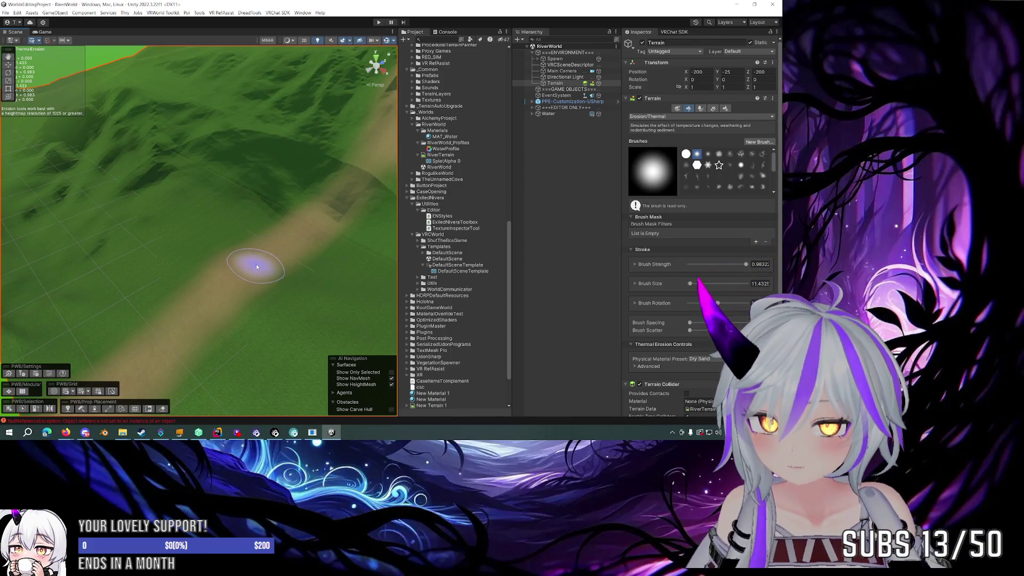
pyautogui.scroll(-2, 299, 231)
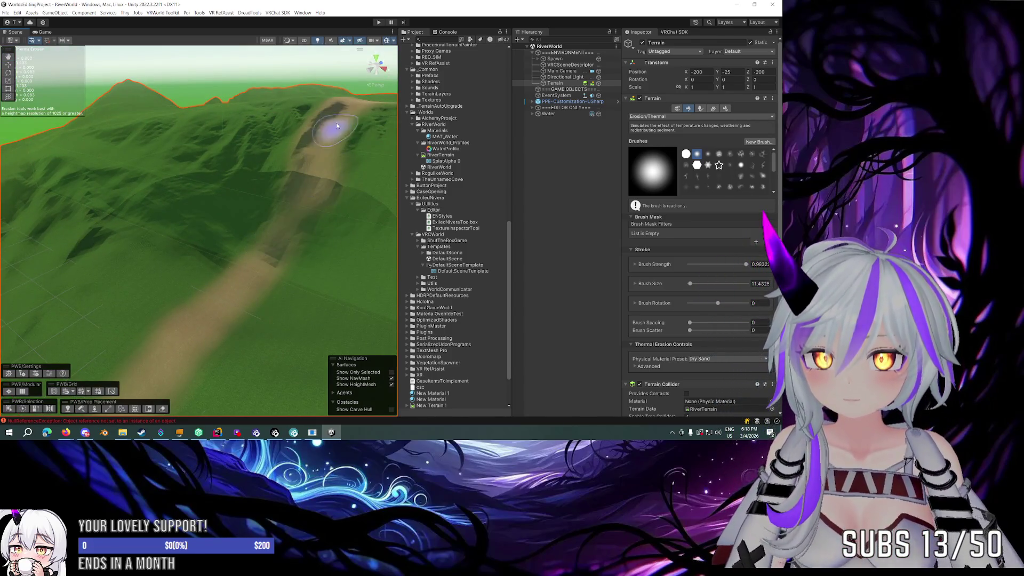
pyautogui.scroll(6, 335, 131)
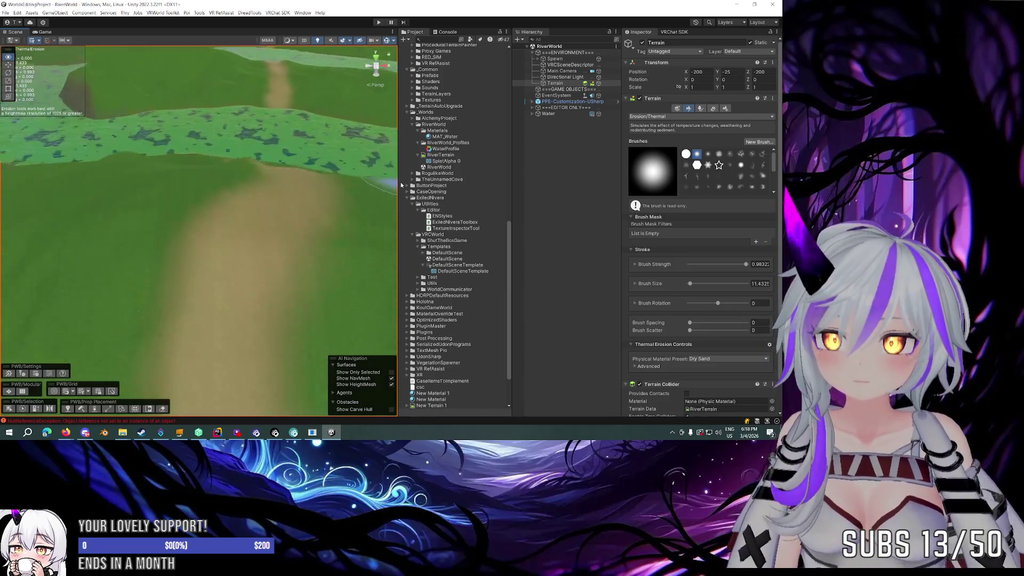
pyautogui.scroll(-3, 284, 322)
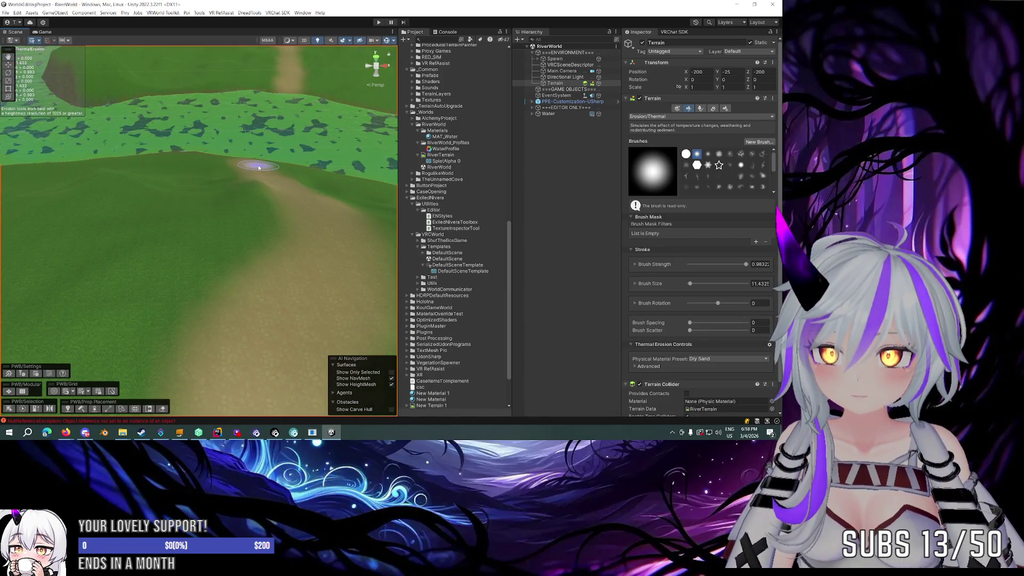
pyautogui.scroll(-4, 280, 188)
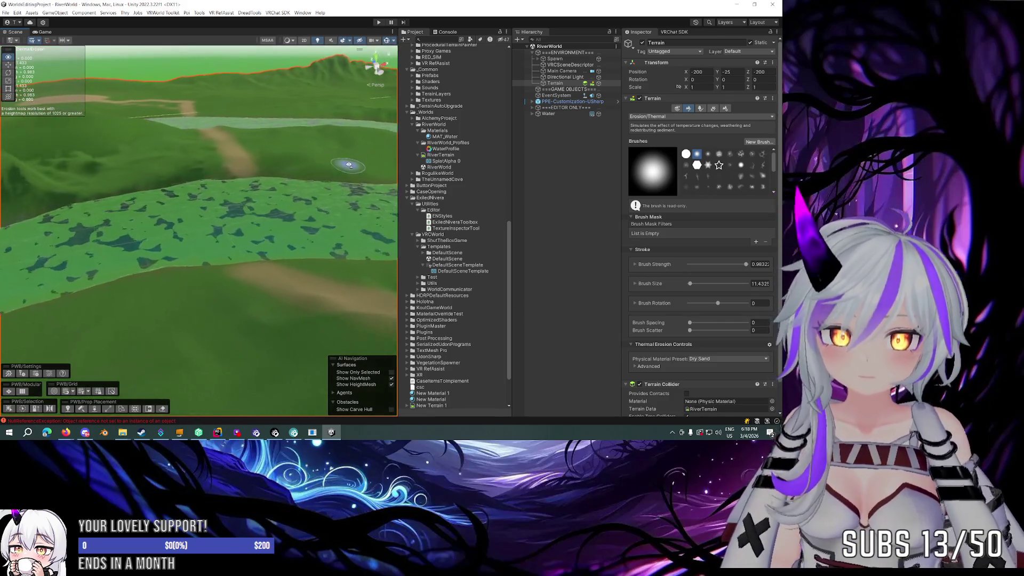
pyautogui.scroll(-5, 313, 186)
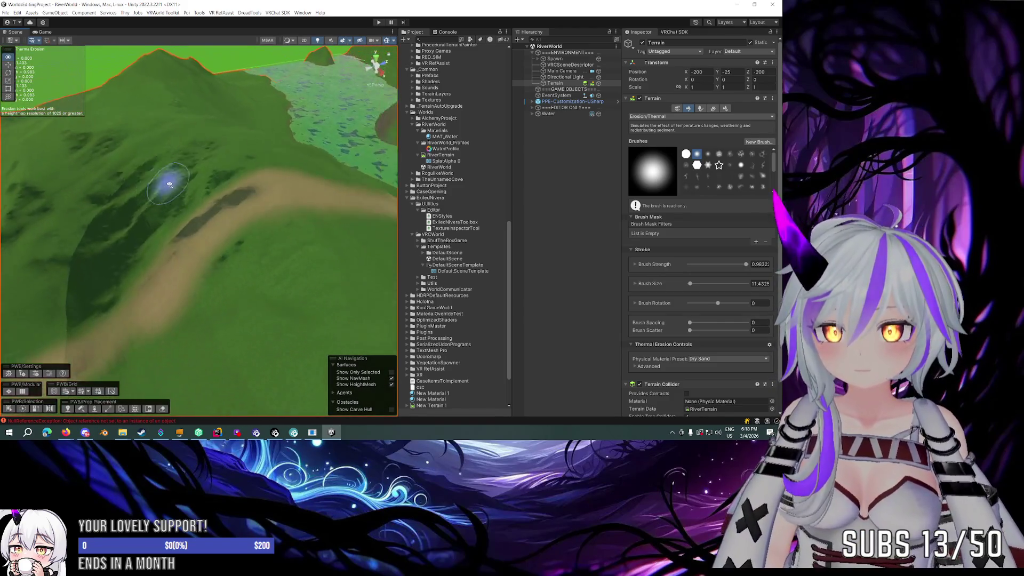
pyautogui.scroll(10, 198, 167)
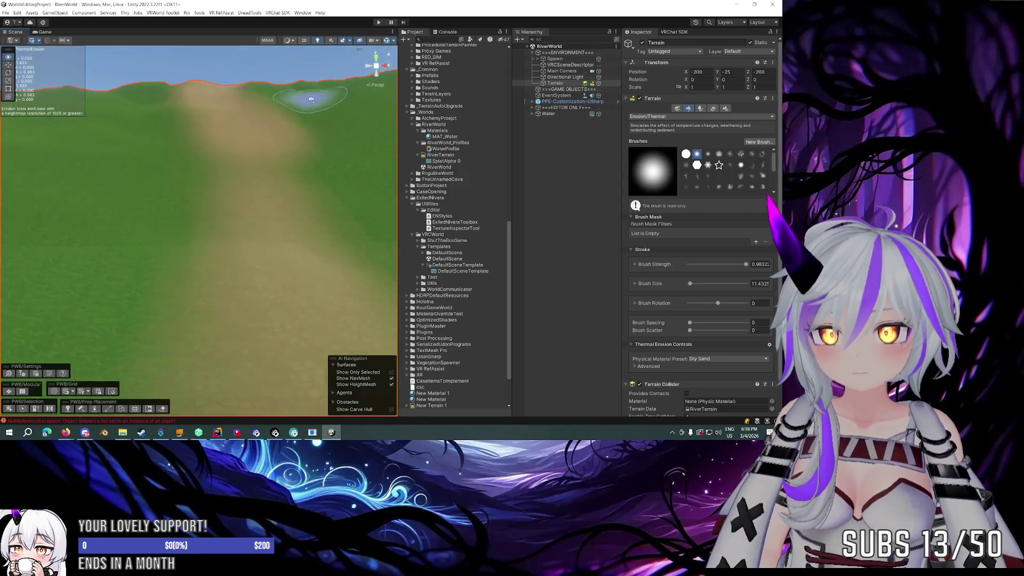
pyautogui.click(656, 116)
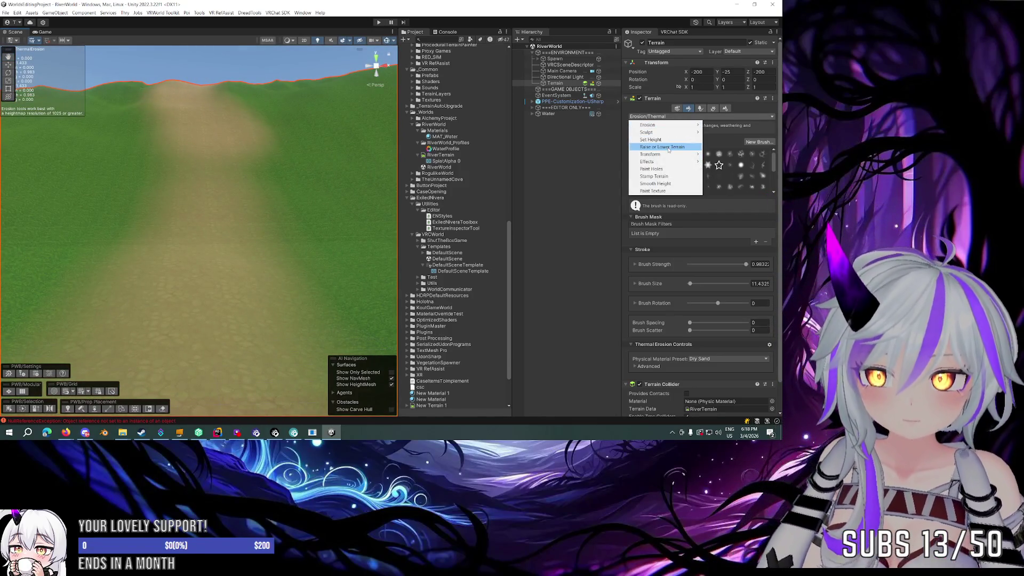
# Step: Switch to Raise or Lower Terrain with strength 16% and brush size about 25
pyautogui.click(669, 147)
pyautogui.scroll(-3, 284, 199)
pyautogui.moveTo(284, 199)
pyautogui.mouseDown()
pyautogui.moveTo(165, 265)
pyautogui.moveTo(210, 280)
pyautogui.mouseUp()
pyautogui.moveTo(118, 297); pyautogui.dragTo(181, 293)
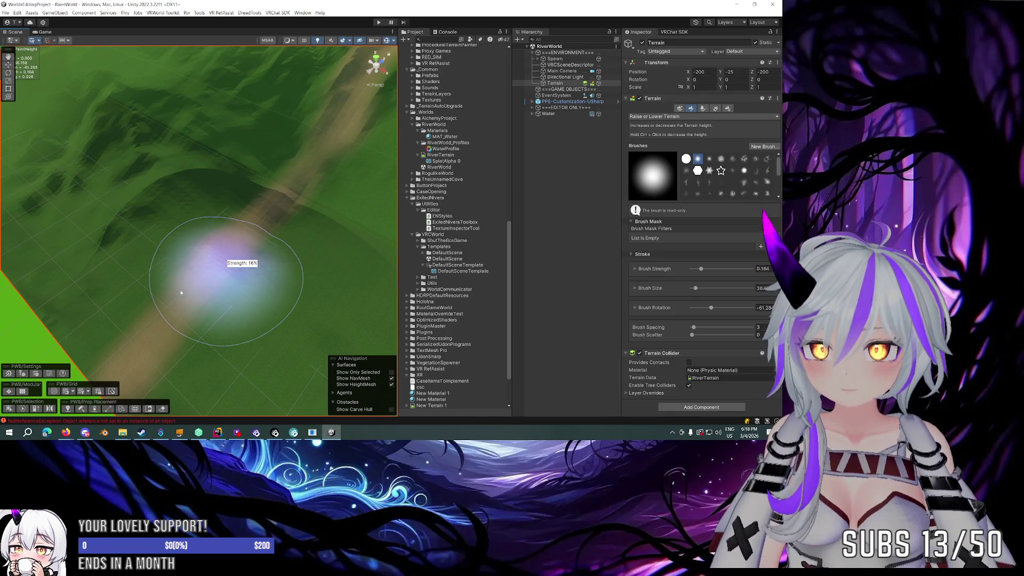
pyautogui.moveTo(224, 256); pyautogui.dragTo(203, 253)
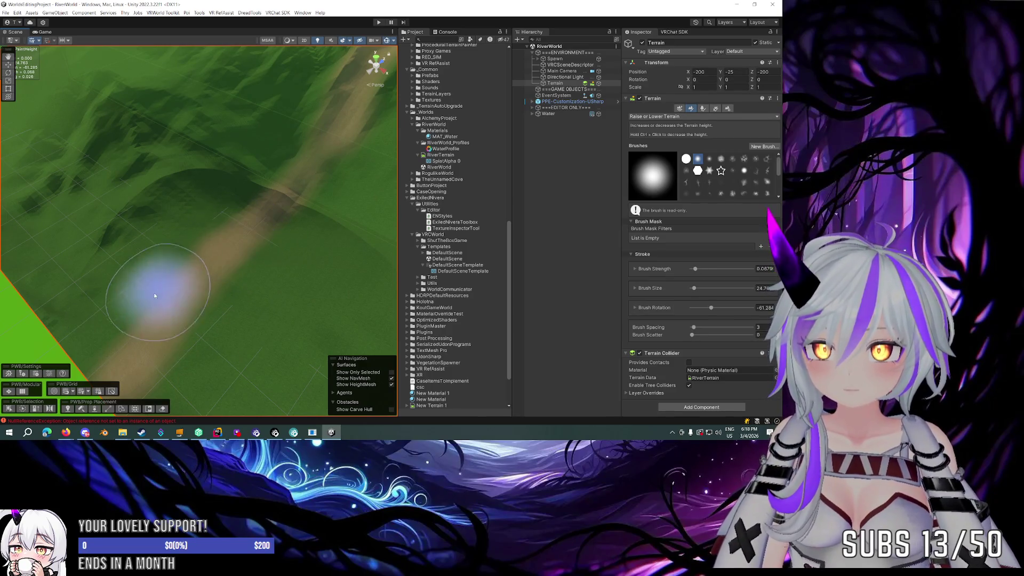
pyautogui.scroll(2, 161, 310)
pyautogui.scroll(-3, 161, 309)
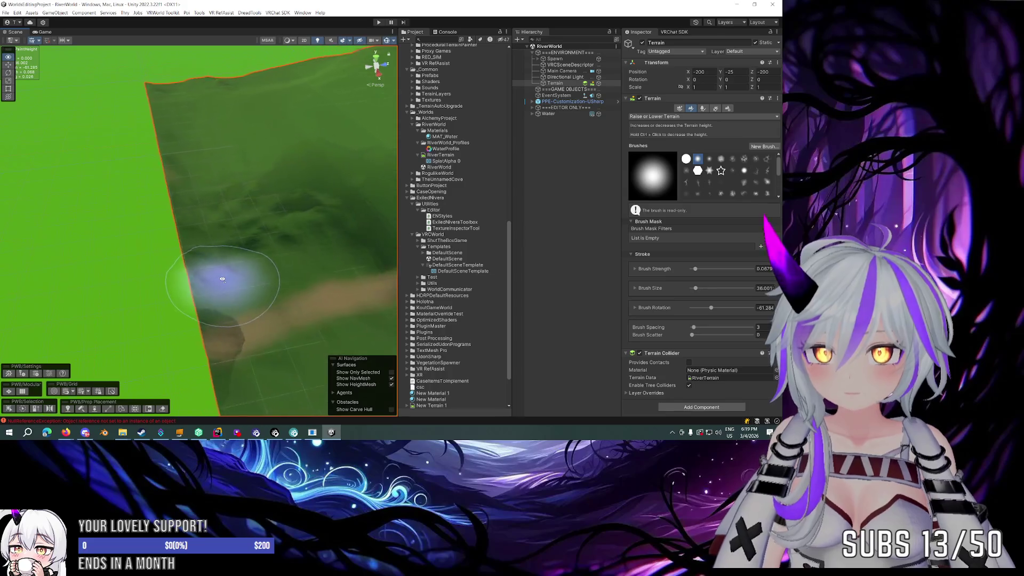
# Step: Orbit the terrain to face the mountain ridge, then reopen the terrain tool list
pyautogui.moveTo(210, 274)
pyautogui.mouseDown()
pyautogui.moveTo(200, 259)
pyautogui.moveTo(119, 263)
pyautogui.mouseUp()
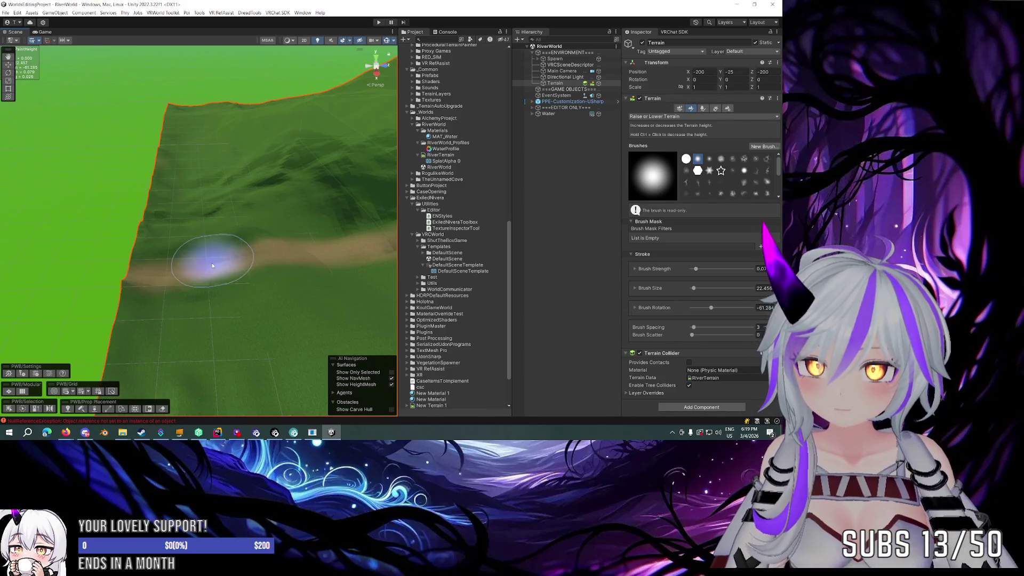
pyautogui.moveTo(206, 259); pyautogui.dragTo(305, 253)
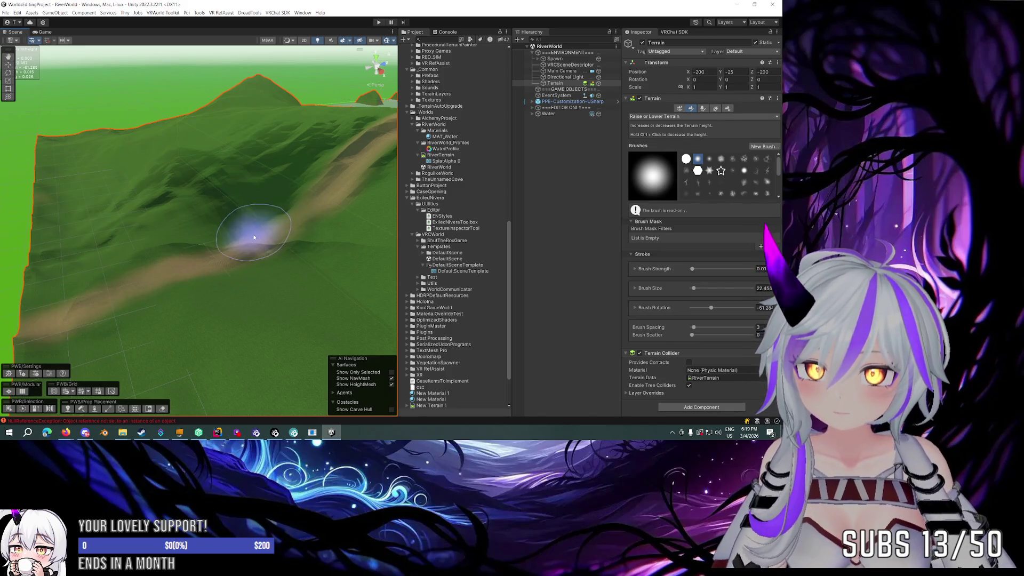
pyautogui.moveTo(295, 211); pyautogui.dragTo(276, 208)
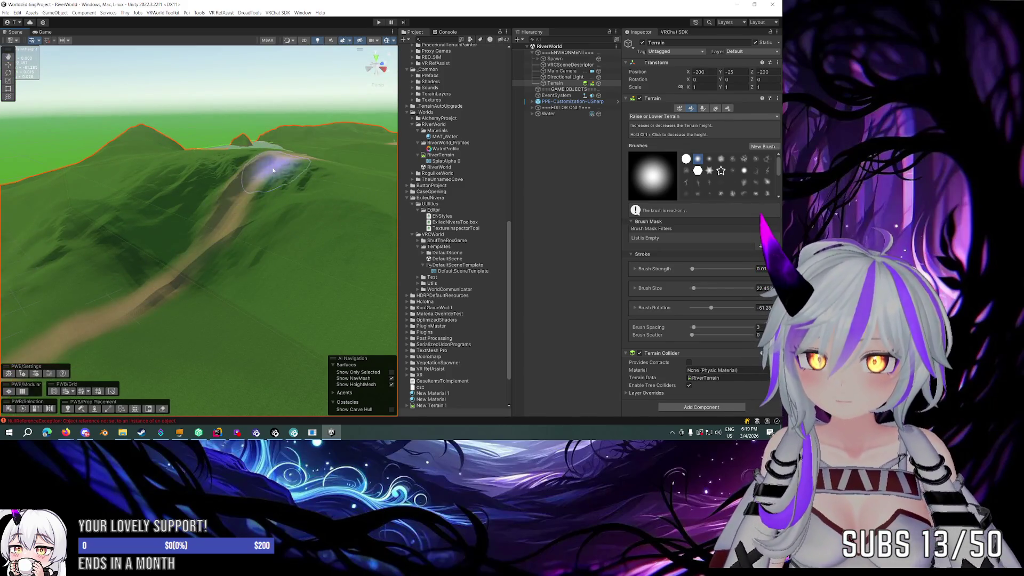
pyautogui.scroll(8, 273, 169)
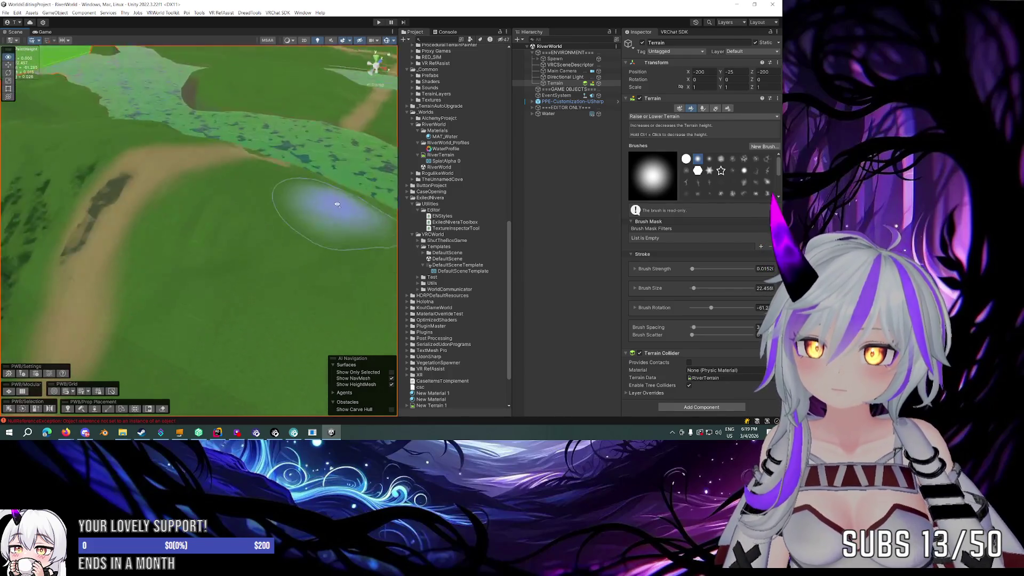
pyautogui.scroll(-3, 251, 182)
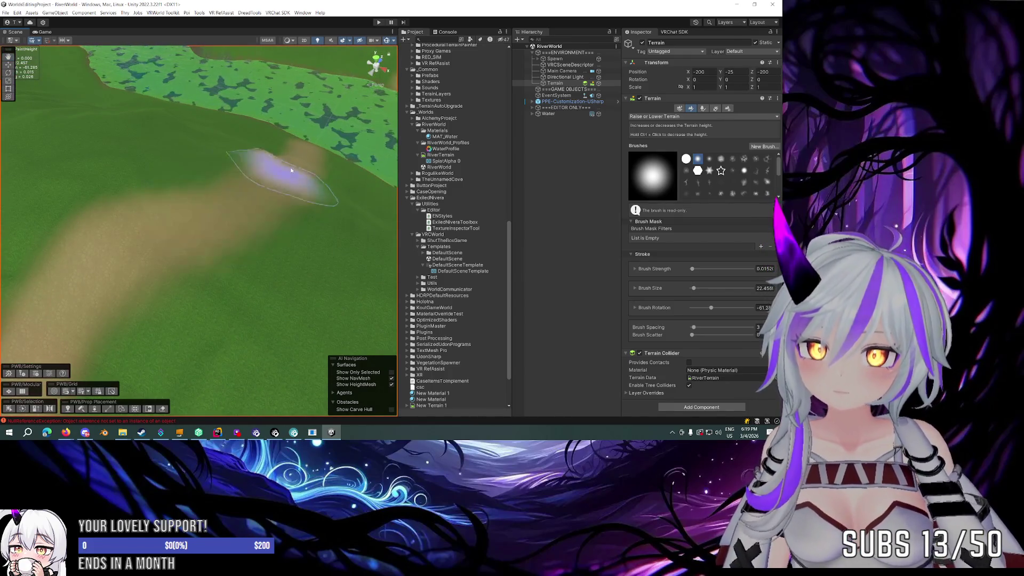
pyautogui.scroll(-2, 304, 150)
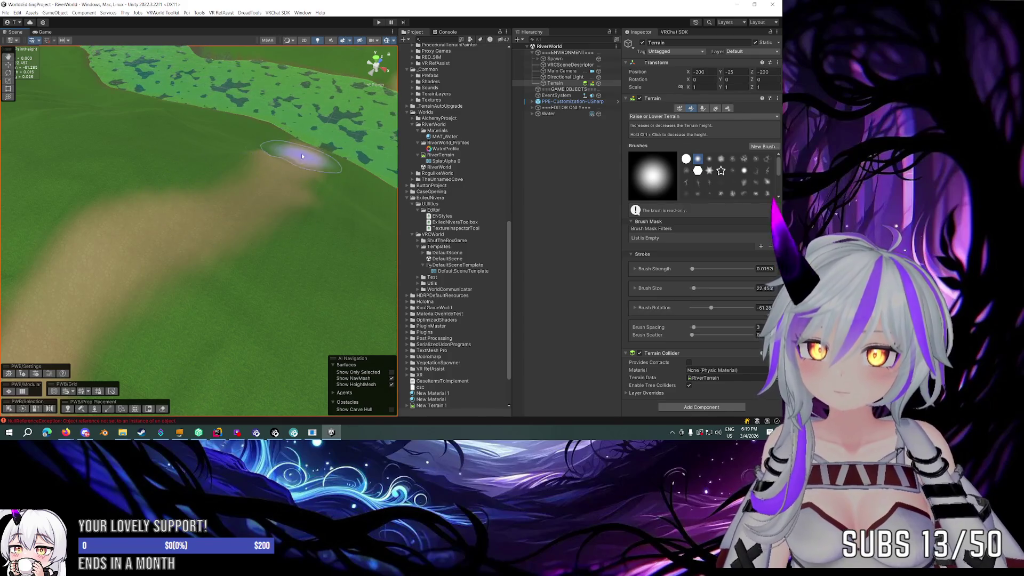
pyautogui.moveTo(323, 173)
pyautogui.mouseDown()
pyautogui.moveTo(331, 148)
pyautogui.moveTo(258, 137)
pyautogui.moveTo(120, 133)
pyautogui.moveTo(91, 153)
pyautogui.mouseUp()
pyautogui.scroll(3, 149, 202)
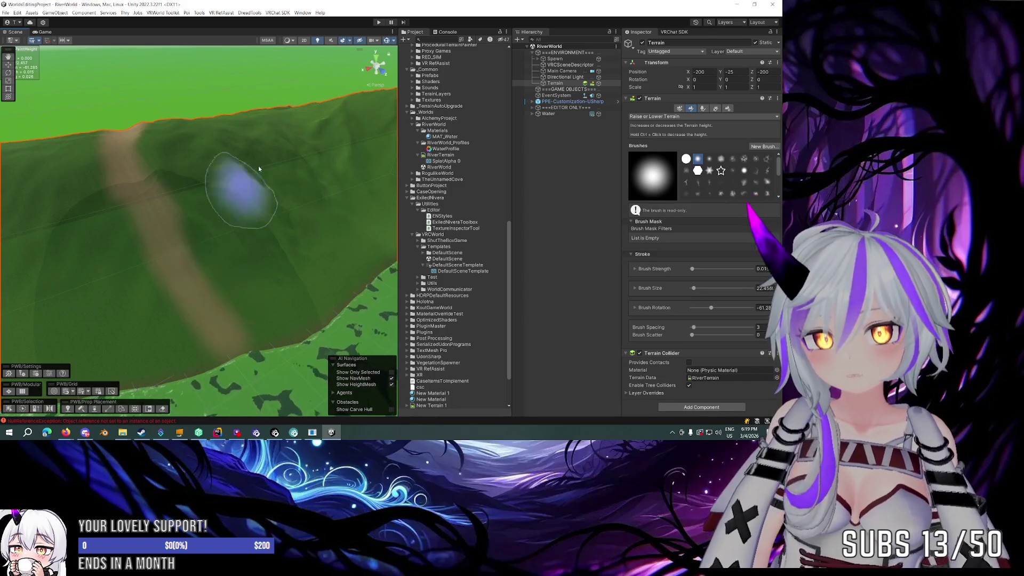
pyautogui.moveTo(256, 265); pyautogui.dragTo(247, 274)
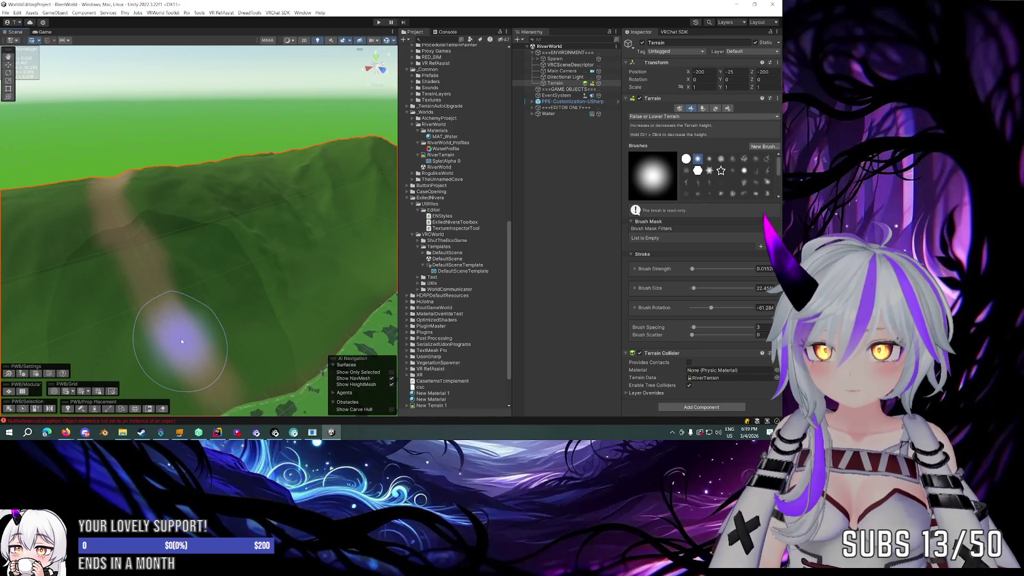
pyautogui.click(669, 117)
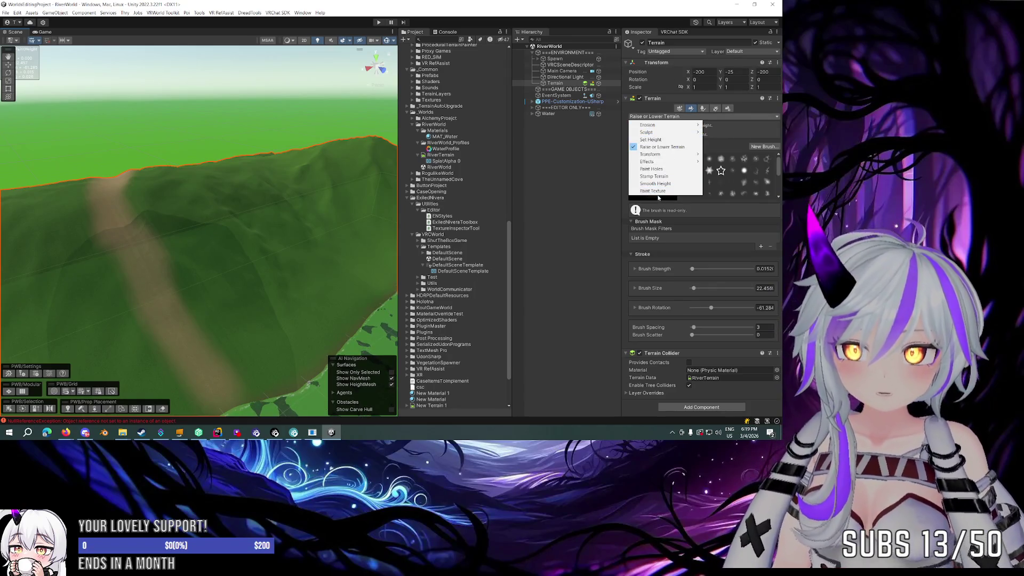
# Step: Switch to Paint Texture, nudge the strength up, and frame the hillside path close up
pyautogui.click(655, 191)
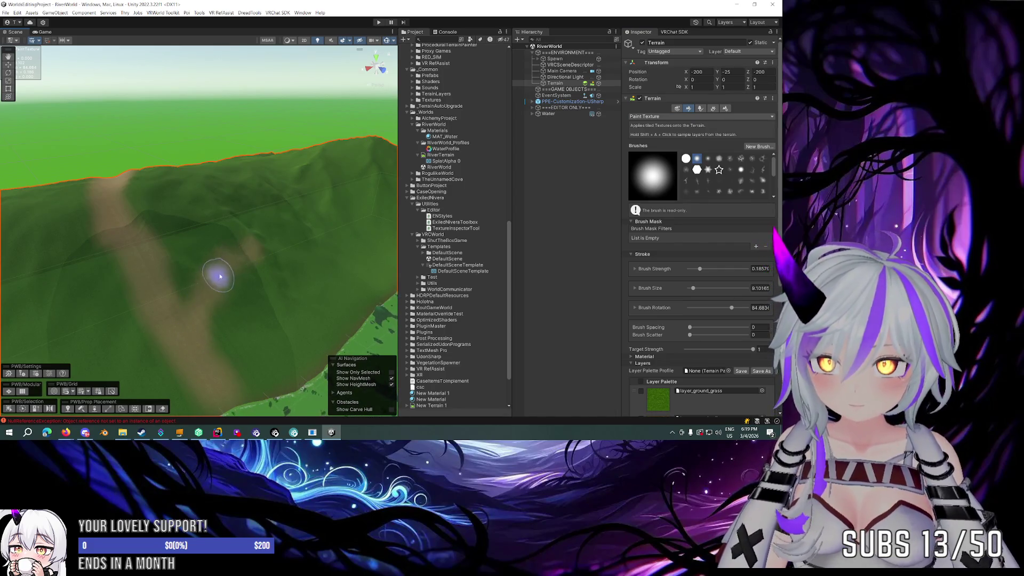
pyautogui.moveTo(269, 239); pyautogui.dragTo(97, 253)
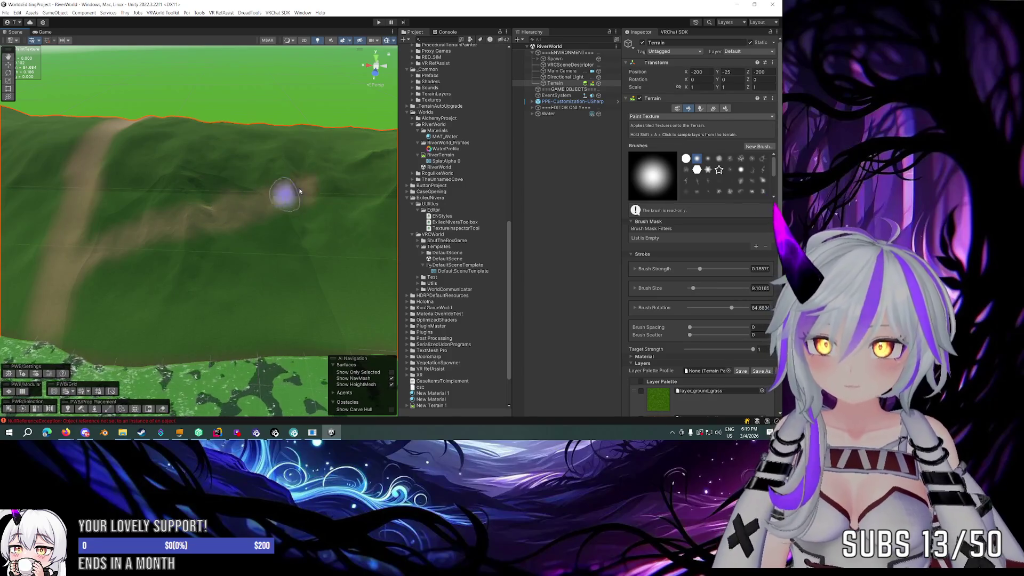
pyautogui.press('a')
pyautogui.press('a')
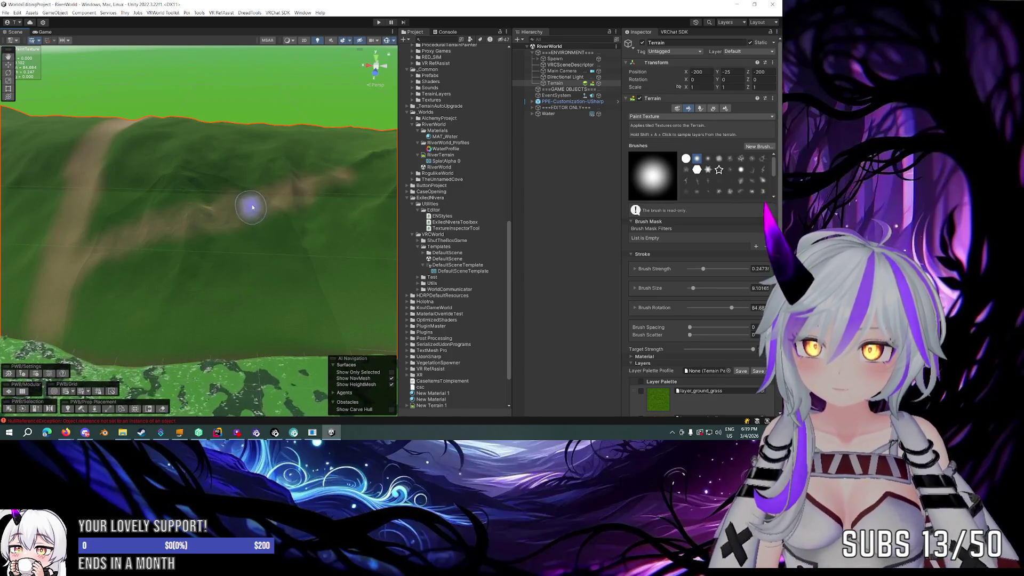
pyautogui.moveTo(319, 174)
pyautogui.mouseDown()
pyautogui.moveTo(329, 196)
pyautogui.moveTo(313, 208)
pyautogui.moveTo(198, 216)
pyautogui.mouseUp()
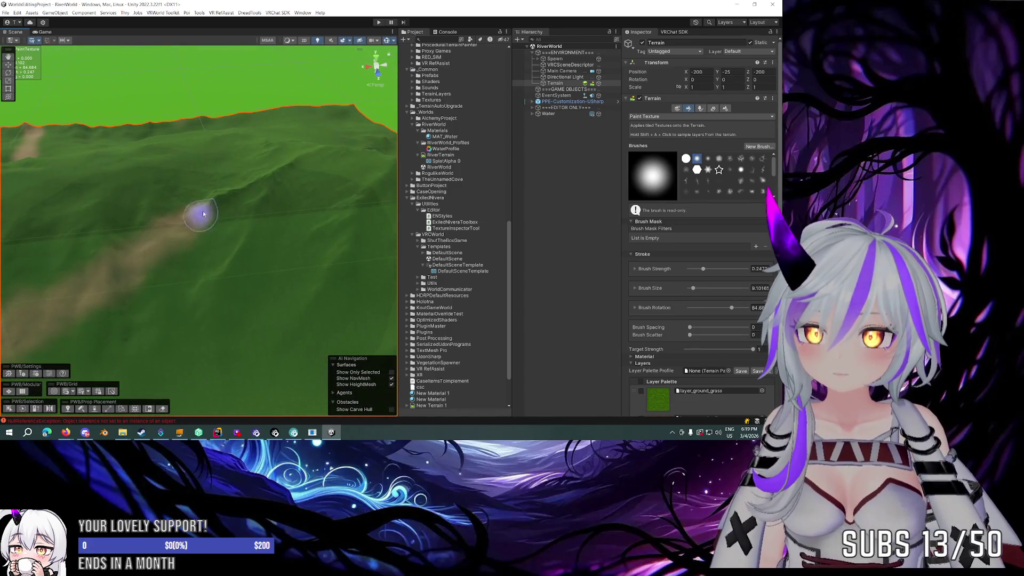
pyautogui.moveTo(236, 177)
pyautogui.mouseDown()
pyautogui.moveTo(277, 187)
pyautogui.moveTo(293, 256)
pyautogui.mouseUp()
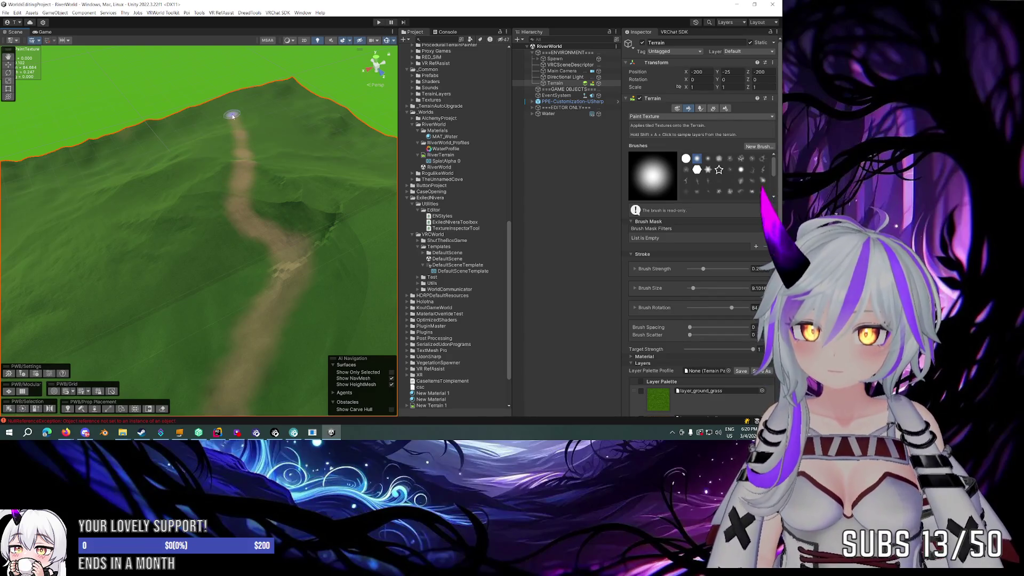
pyautogui.moveTo(244, 211)
pyautogui.mouseDown()
pyautogui.moveTo(304, 202)
pyautogui.moveTo(359, 222)
pyautogui.moveTo(196, 191)
pyautogui.moveTo(304, 187)
pyautogui.moveTo(304, 176)
pyautogui.moveTo(206, 162)
pyautogui.moveTo(320, 155)
pyautogui.mouseUp()
pyautogui.moveTo(224, 192)
pyautogui.mouseDown()
pyautogui.moveTo(251, 187)
pyautogui.moveTo(211, 217)
pyautogui.mouseUp()
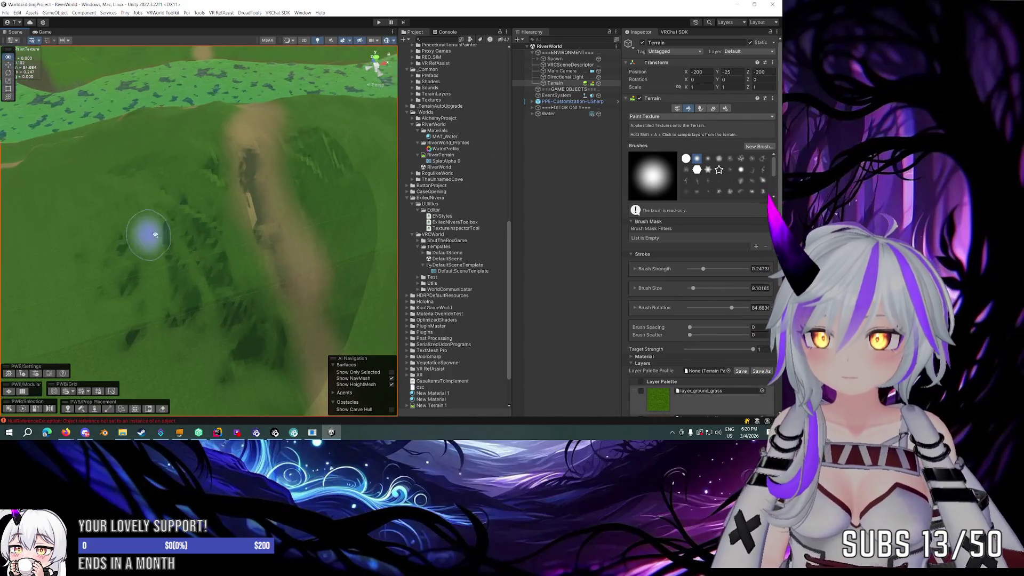
pyautogui.press('f')
# Step: Pick the hard round brush at size about 27.9, then return to Raise or Lower Terrain
pyautogui.click(686, 158)
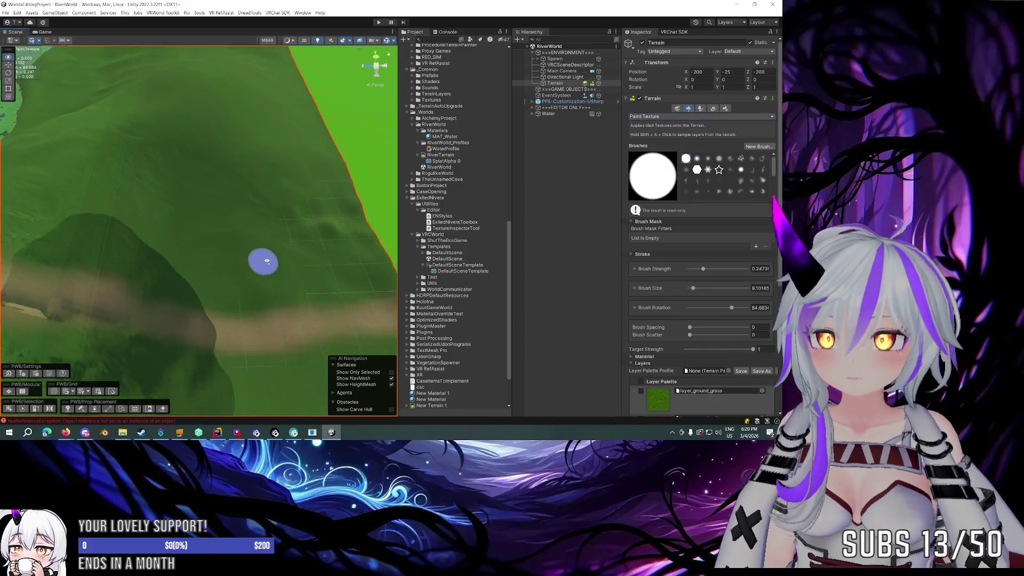
pyautogui.moveTo(326, 265)
pyautogui.mouseDown()
pyautogui.moveTo(374, 248)
pyautogui.moveTo(381, 257)
pyautogui.moveTo(334, 267)
pyautogui.moveTo(315, 254)
pyautogui.moveTo(174, 274)
pyautogui.mouseUp()
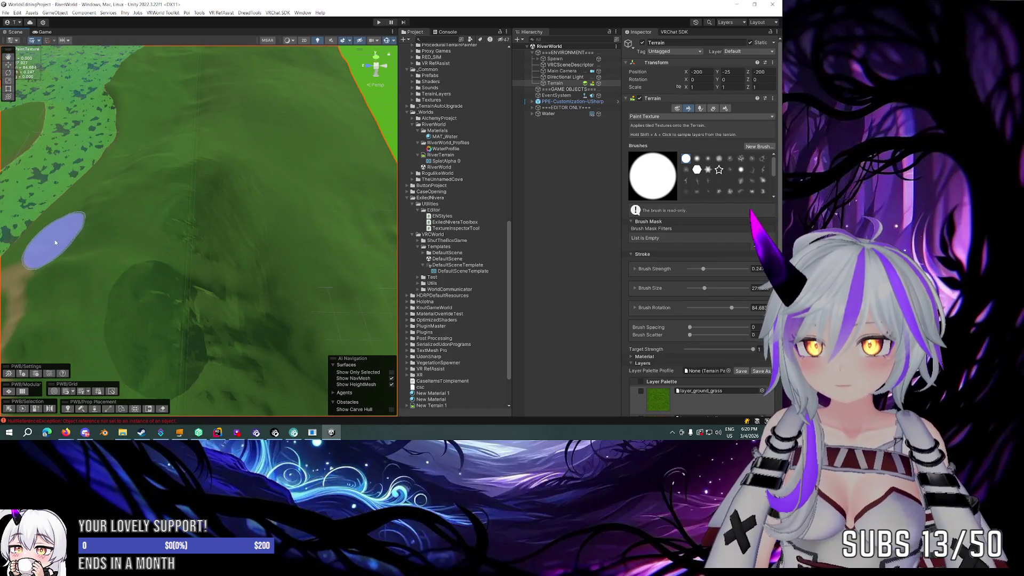
pyautogui.moveTo(51, 245)
pyautogui.mouseDown()
pyautogui.moveTo(277, 240)
pyautogui.moveTo(297, 235)
pyautogui.moveTo(240, 201)
pyautogui.moveTo(309, 195)
pyautogui.moveTo(236, 248)
pyautogui.mouseUp()
pyautogui.click(710, 116)
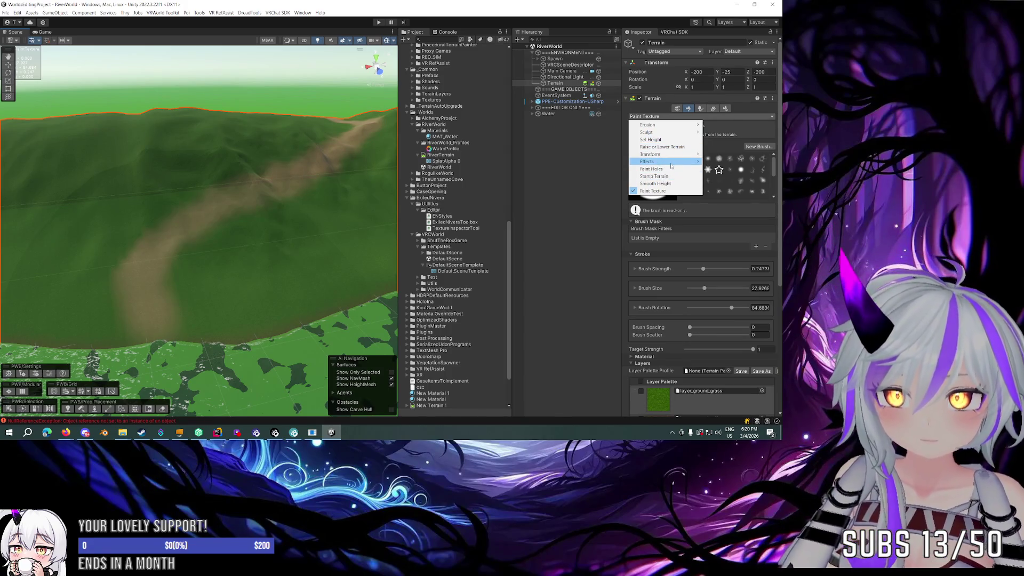
pyautogui.moveTo(664, 161)
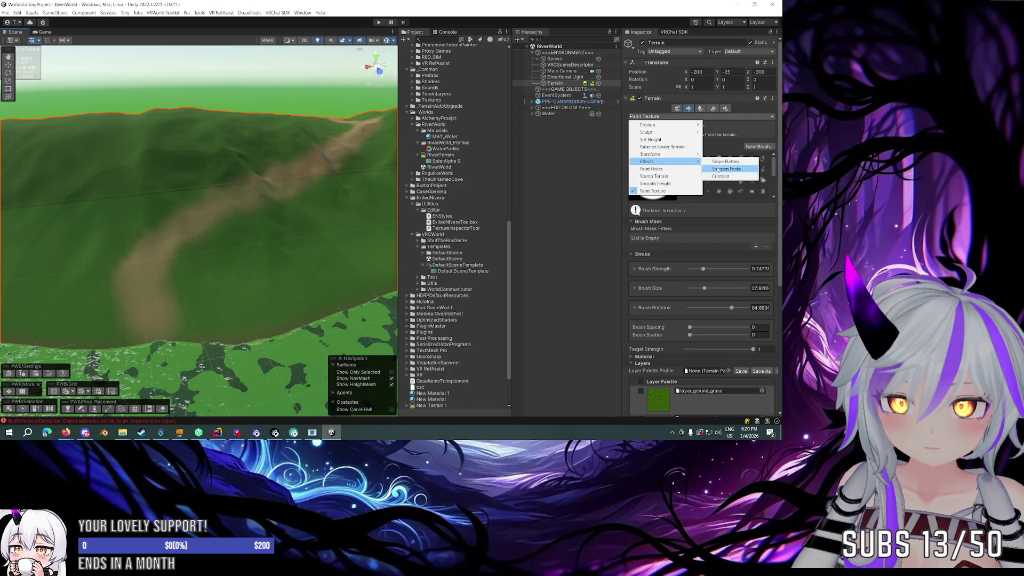
pyautogui.click(676, 148)
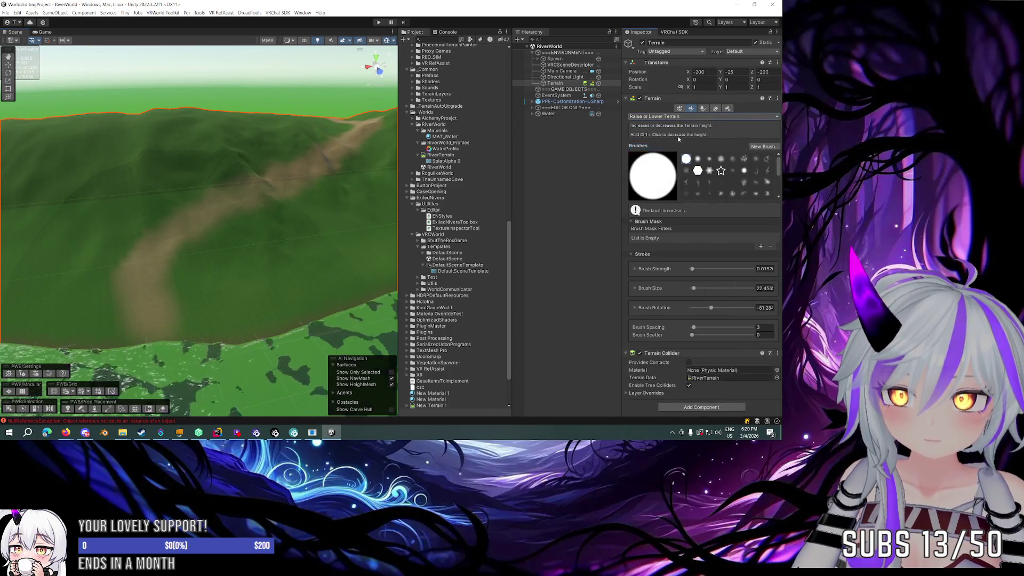
# Step: Switch to Slope Flatten with slightly lower strength and flatten the path running uphill
pyautogui.click(667, 116)
pyautogui.moveTo(669, 134)
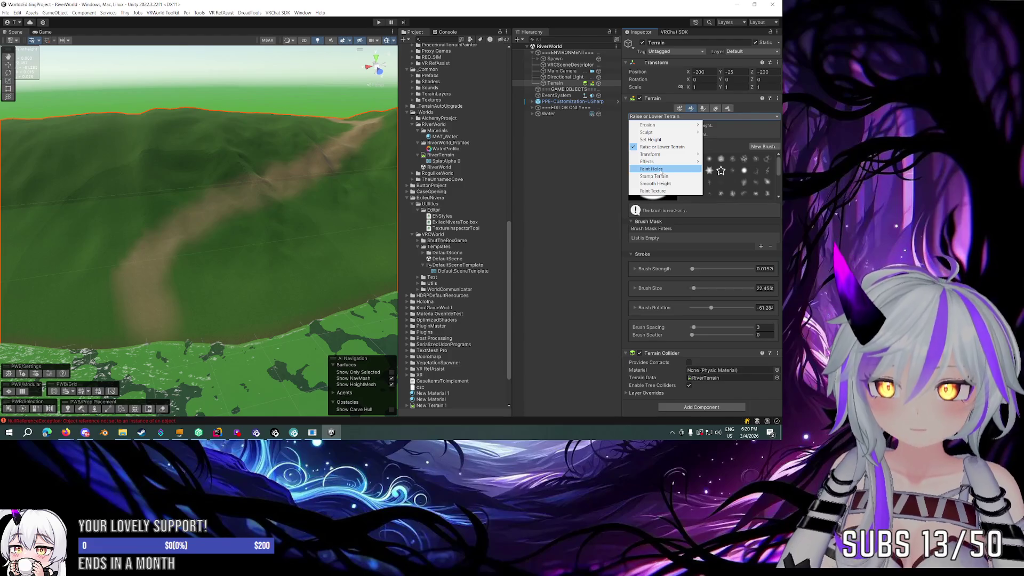
pyautogui.moveTo(669, 161)
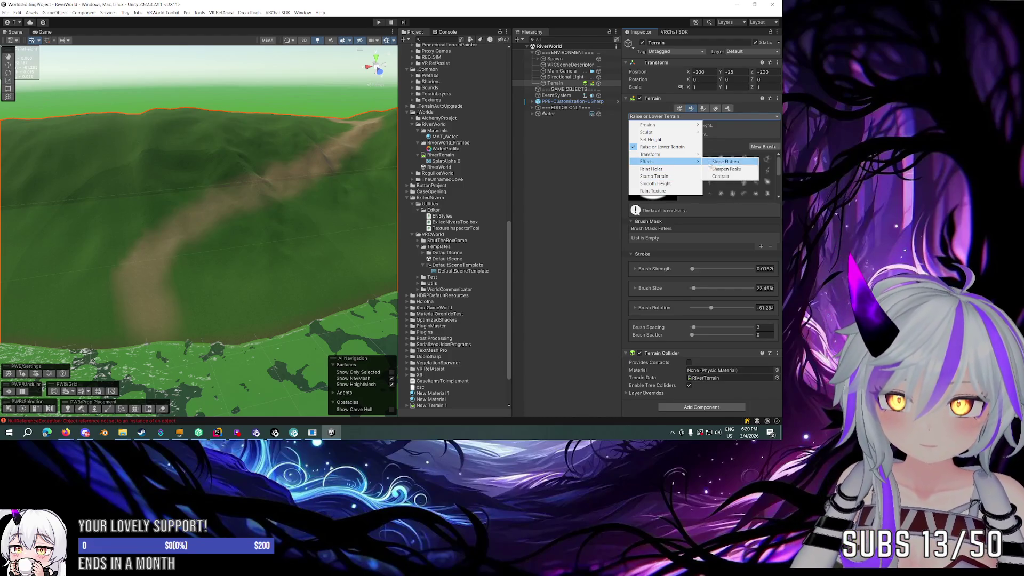
pyautogui.click(725, 161)
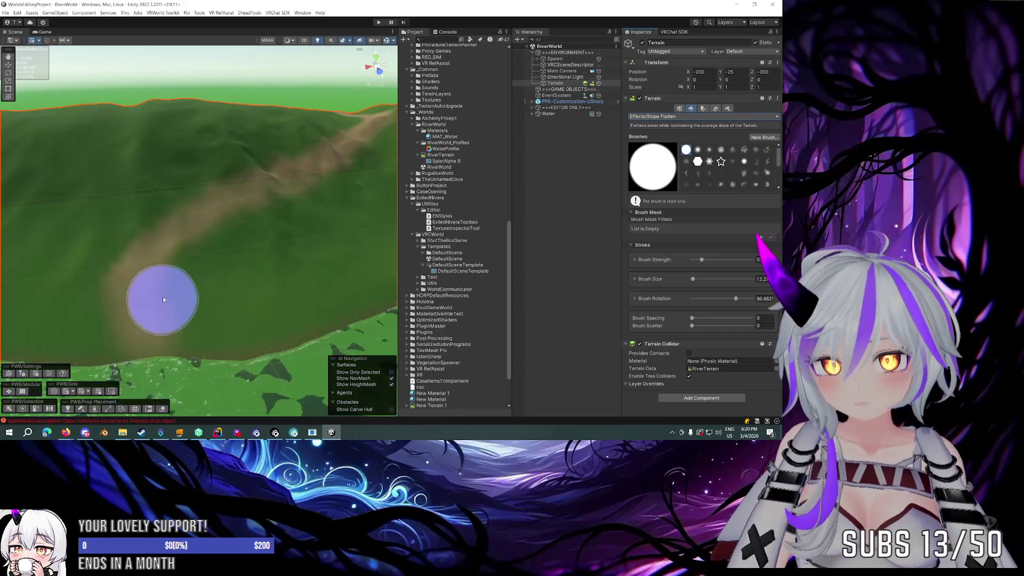
pyautogui.press('a')
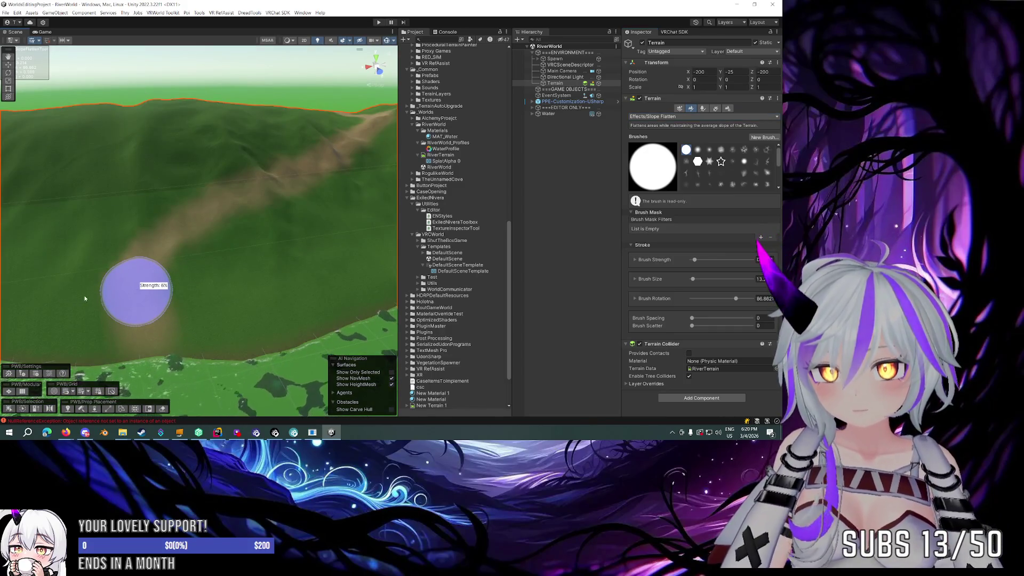
pyautogui.moveTo(147, 292)
pyautogui.mouseDown()
pyautogui.moveTo(126, 293)
pyautogui.moveTo(154, 249)
pyautogui.moveTo(371, 126)
pyautogui.moveTo(346, 143)
pyautogui.mouseUp()
# Step: Change to the soft round brush tip and orbit to check the path, hills and water
pyautogui.moveTo(140, 304)
pyautogui.mouseDown()
pyautogui.moveTo(196, 311)
pyautogui.moveTo(274, 270)
pyautogui.moveTo(298, 314)
pyautogui.moveTo(279, 297)
pyautogui.mouseUp()
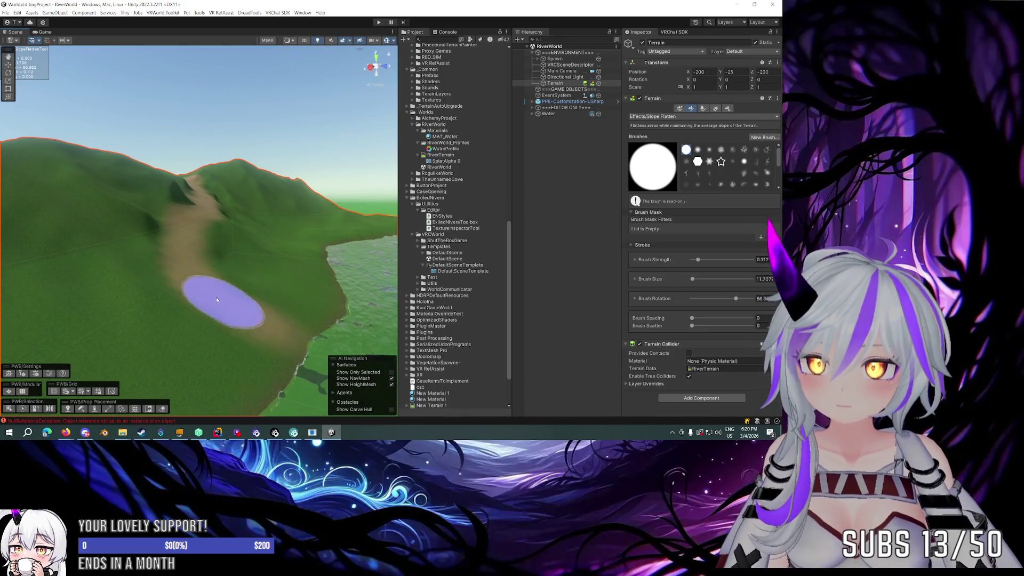
pyautogui.moveTo(207, 199); pyautogui.dragTo(240, 208)
pyautogui.click(698, 149)
pyautogui.moveTo(256, 299)
pyautogui.mouseDown()
pyautogui.moveTo(278, 328)
pyautogui.moveTo(238, 347)
pyautogui.mouseUp()
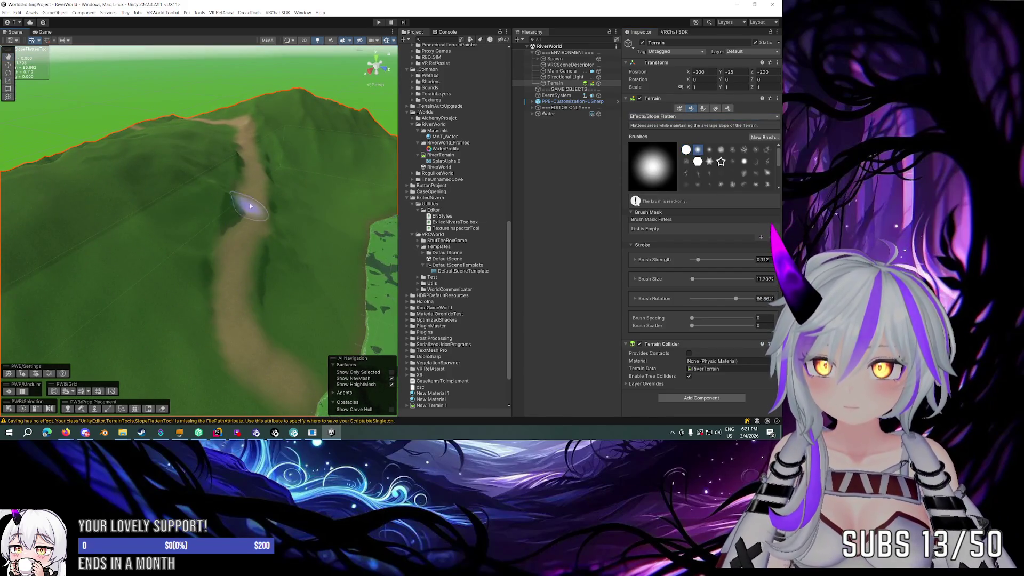
pyautogui.moveTo(251, 154)
pyautogui.mouseDown()
pyautogui.moveTo(248, 143)
pyautogui.moveTo(259, 165)
pyautogui.moveTo(251, 206)
pyautogui.mouseUp()
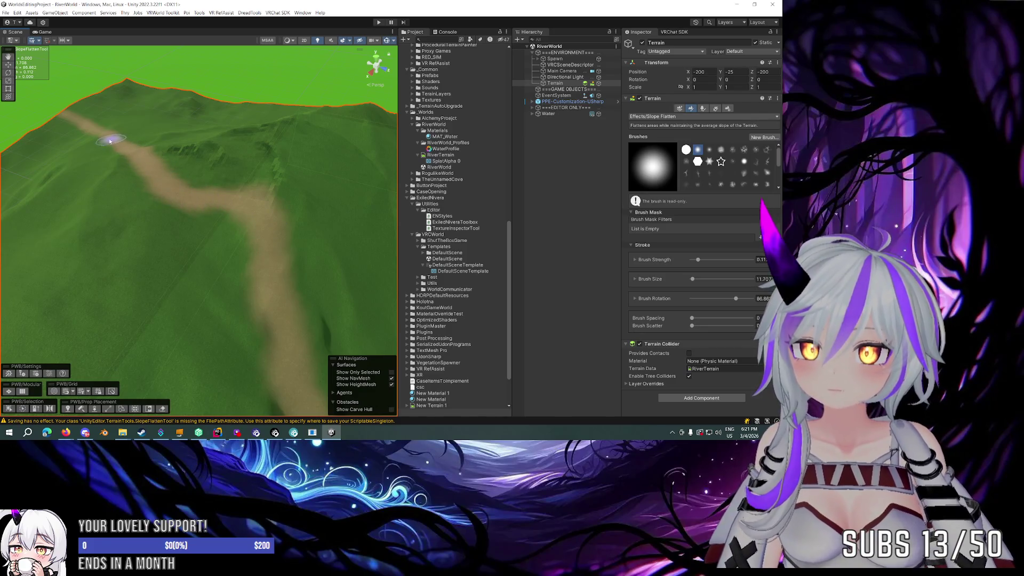
pyautogui.moveTo(235, 201)
pyautogui.mouseDown()
pyautogui.moveTo(269, 179)
pyautogui.moveTo(499, 132)
pyautogui.moveTo(539, 153)
pyautogui.moveTo(538, 168)
pyautogui.moveTo(653, 155)
pyautogui.moveTo(254, 220)
pyautogui.moveTo(274, 206)
pyautogui.moveTo(459, 166)
pyautogui.moveTo(499, 172)
pyautogui.moveTo(123, 214)
pyautogui.mouseUp()
pyautogui.moveTo(121, 307); pyautogui.dragTo(303, 292)
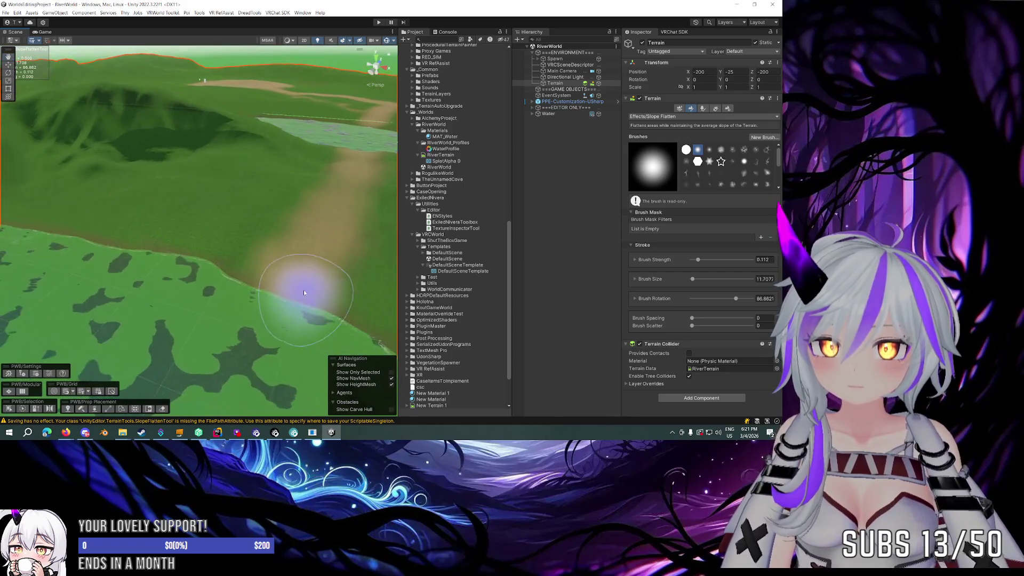
pyautogui.moveTo(358, 160)
pyautogui.mouseDown()
pyautogui.moveTo(390, 182)
pyautogui.moveTo(387, 155)
pyautogui.moveTo(160, 175)
pyautogui.moveTo(64, 166)
pyautogui.moveTo(160, 196)
pyautogui.moveTo(388, 181)
pyautogui.moveTo(267, 303)
pyautogui.moveTo(203, 240)
pyautogui.mouseUp()
# Step: Start Build & Publish for River World in the VRChat SDK, then bring up the Minesweeper quests page
pyautogui.click(680, 33)
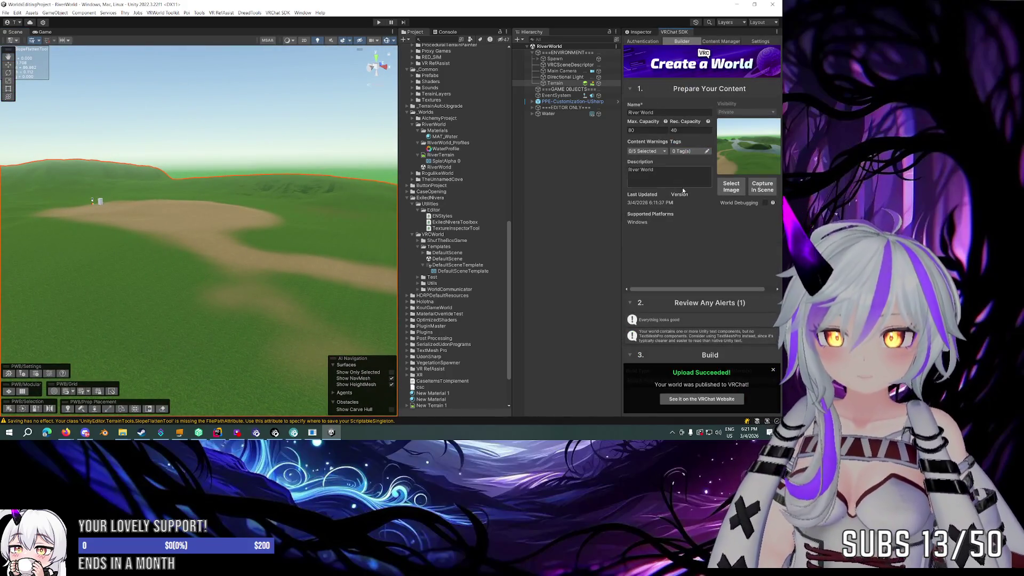
pyautogui.click(772, 370)
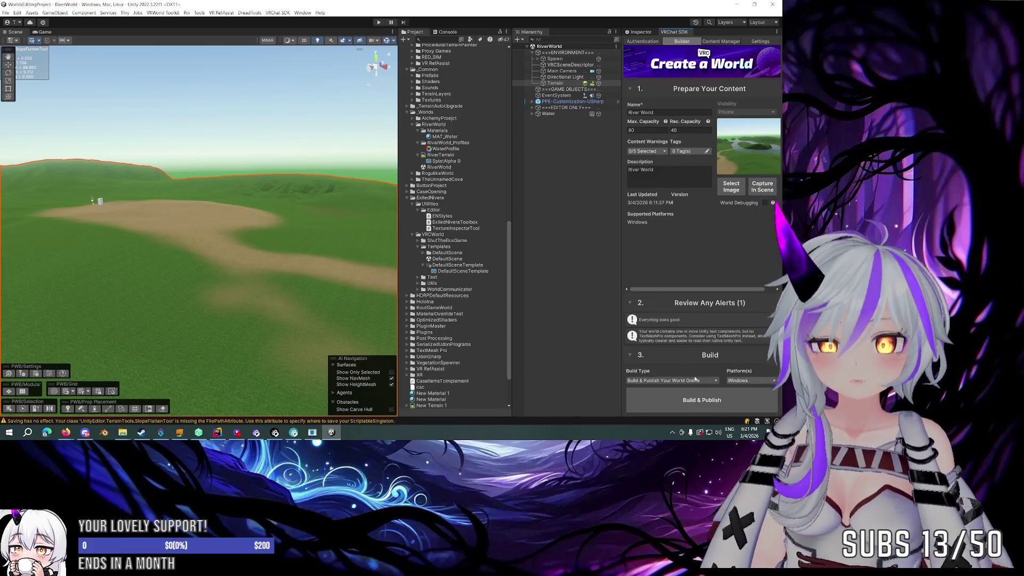
pyautogui.click(711, 401)
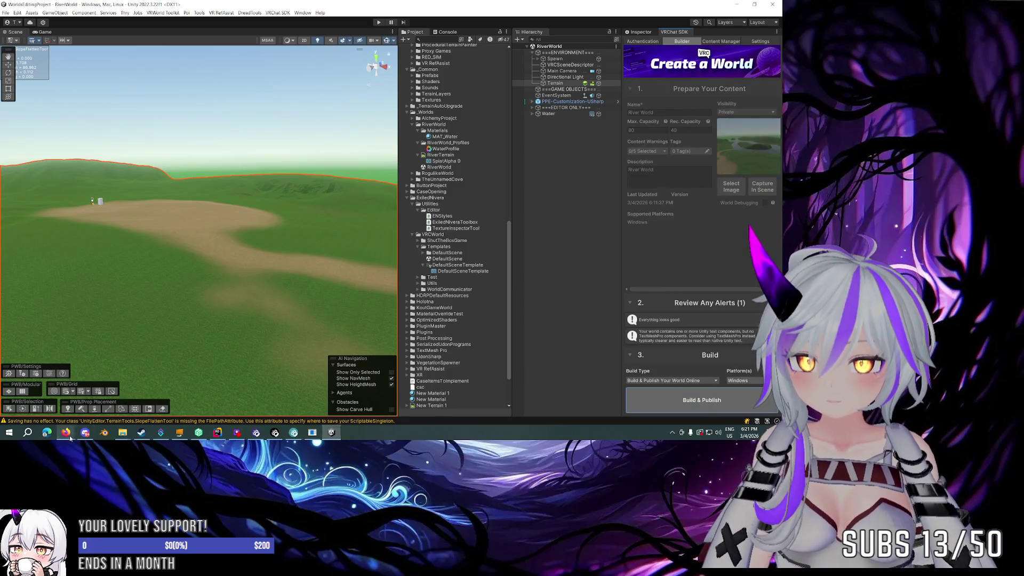
pyautogui.moveTo(65, 432)
pyautogui.click(125, 397)
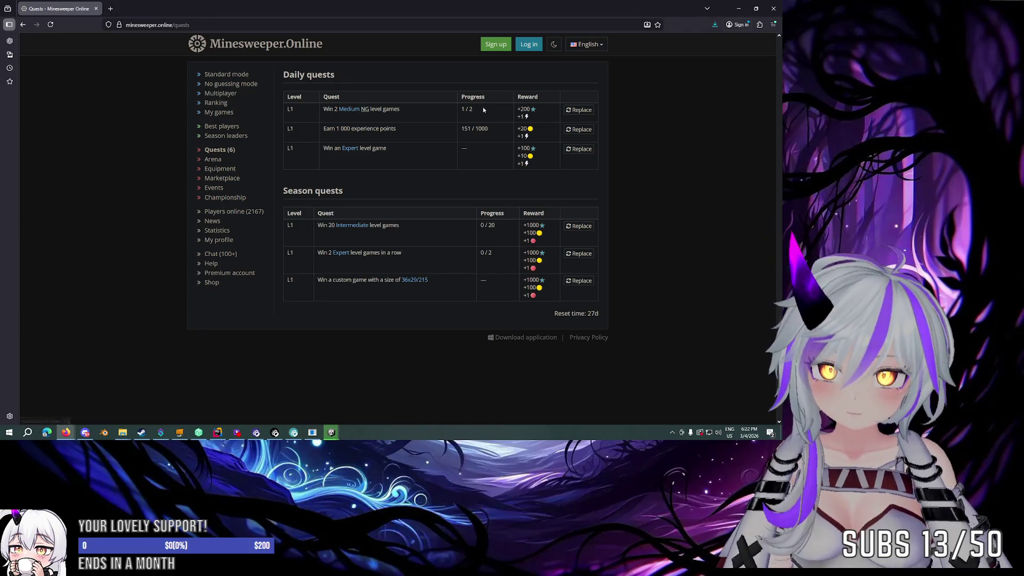
# Step: Start a Medium no-guessing game, open the starting cell and flag cells until a mine is hit
pyautogui.click(350, 109)
pyautogui.click(306, 243)
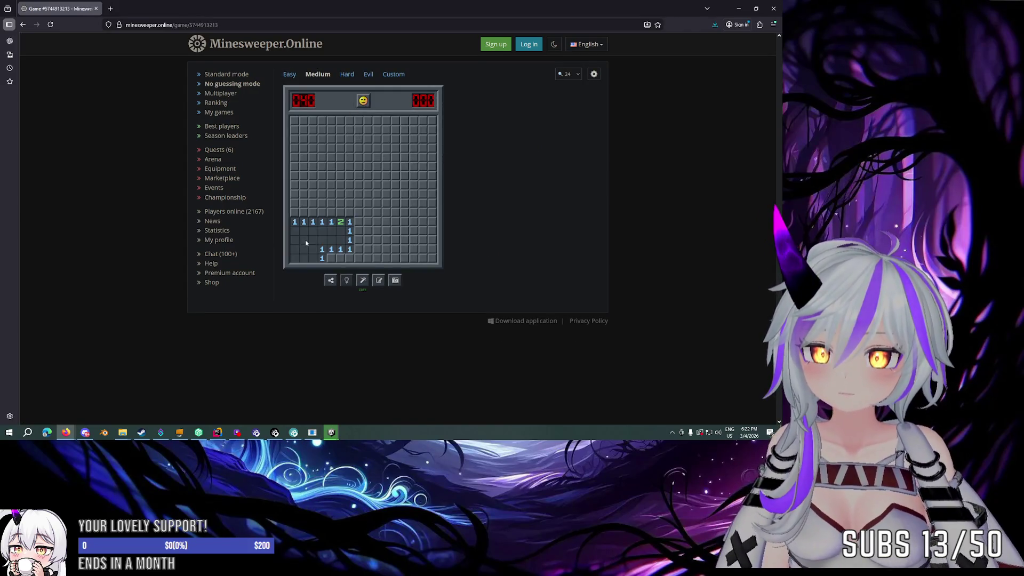
pyautogui.click(349, 258)
pyautogui.rightClick(358, 240)
pyautogui.click(350, 232)
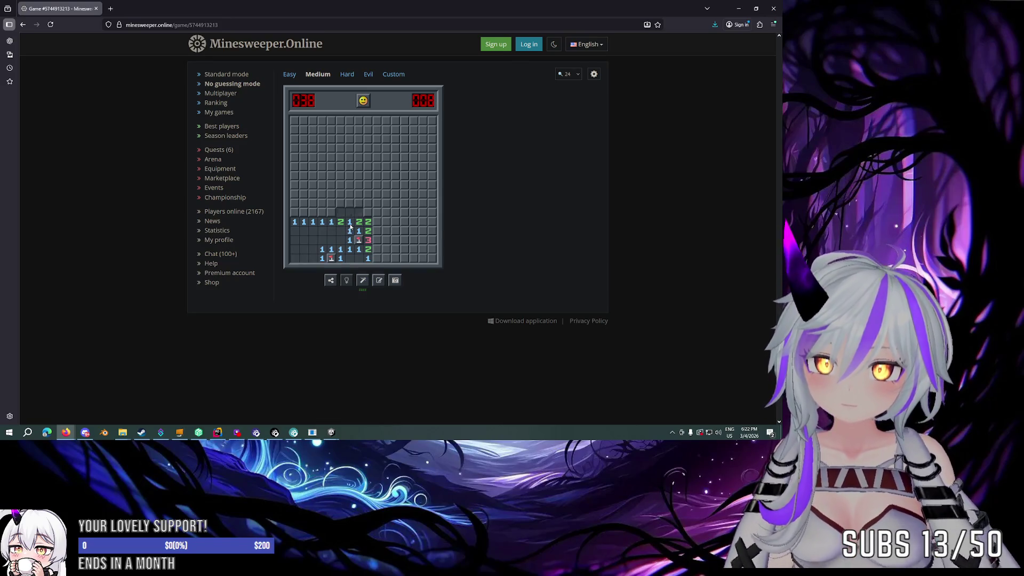
pyautogui.click(360, 168)
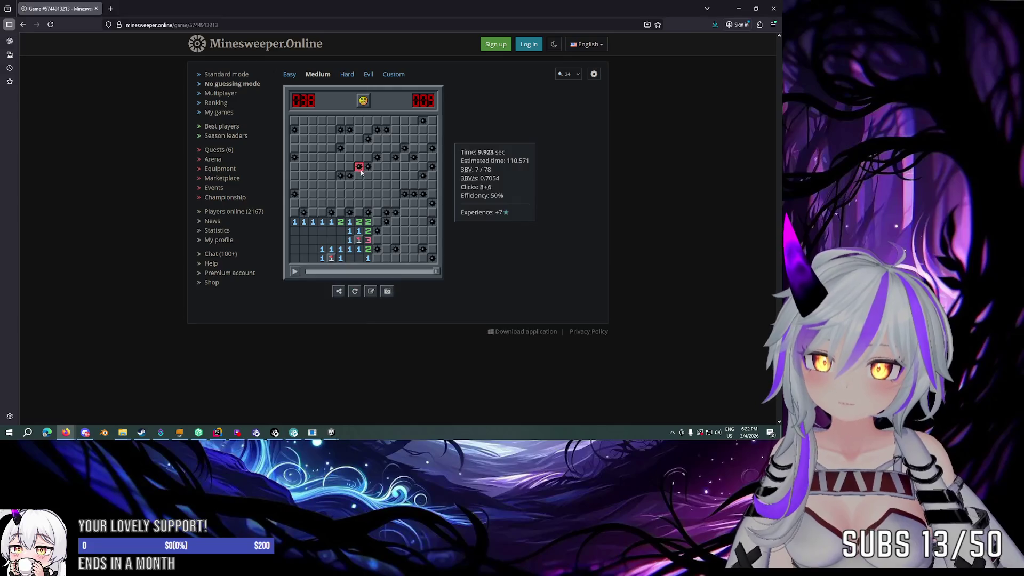
# Step: Restart with F2, play the next game until losing again, then start a fresh board
pyautogui.press('F2')
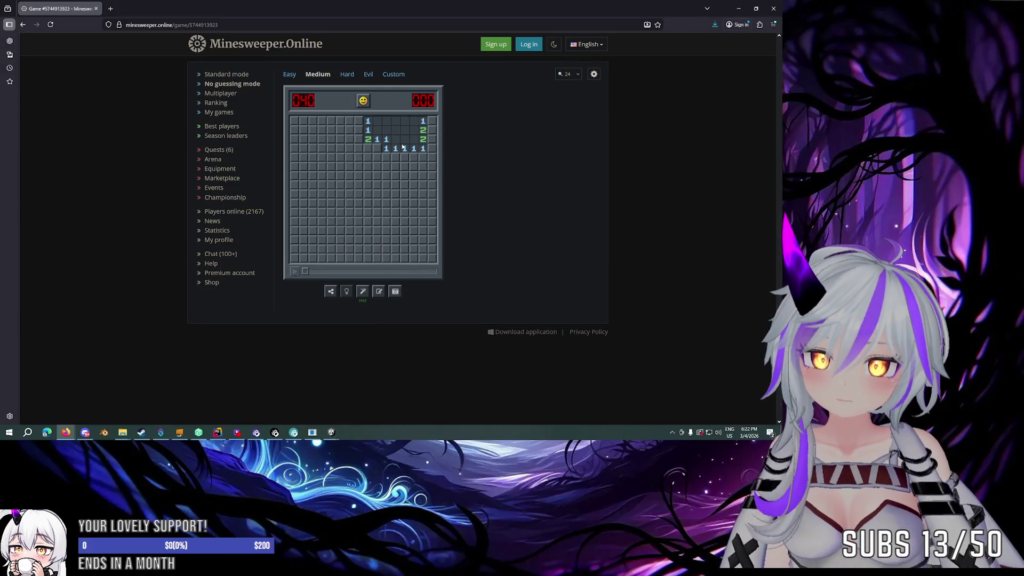
pyautogui.click(378, 150)
pyautogui.click(379, 159)
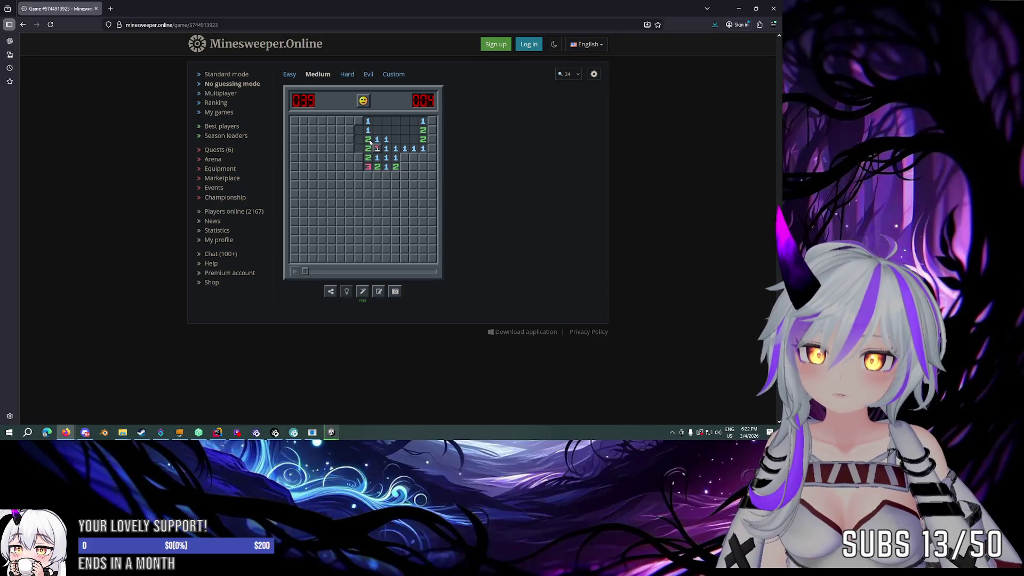
pyautogui.click(423, 150)
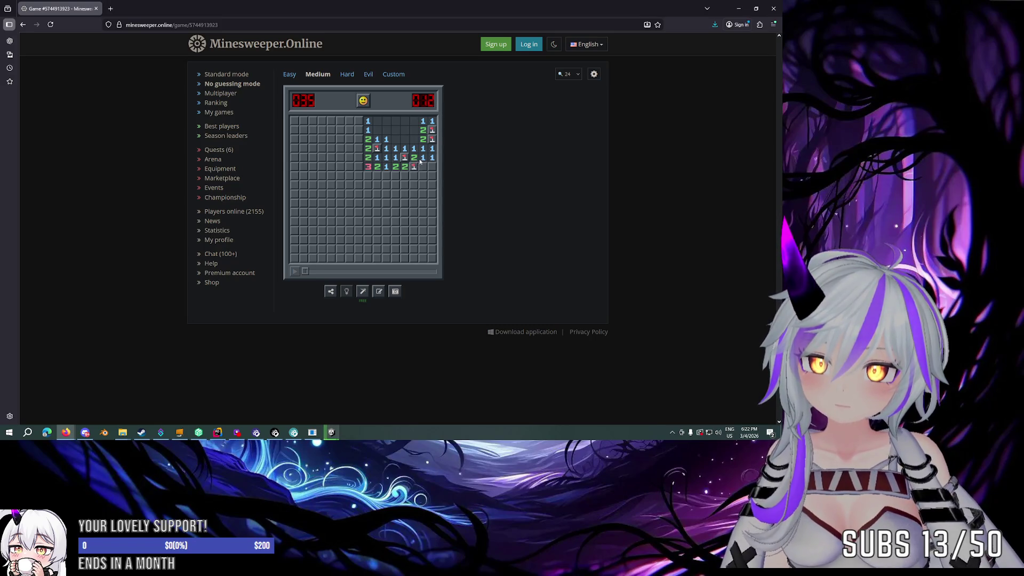
pyautogui.click(422, 166)
pyautogui.click(364, 101)
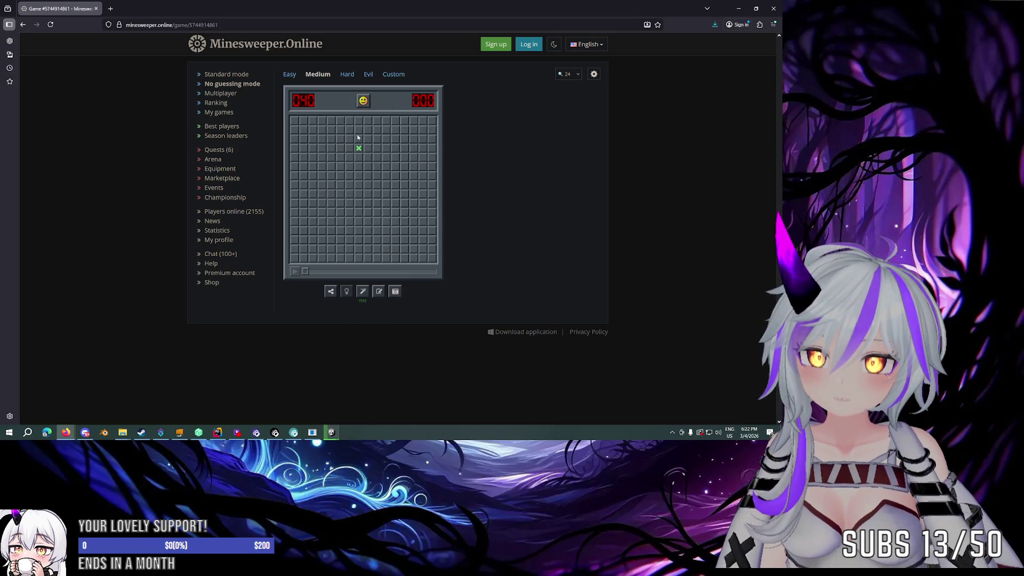
# Step: Clear cells from the starting cell until hitting a mine, then restart and open the new starting area
pyautogui.click(358, 149)
pyautogui.click(325, 151)
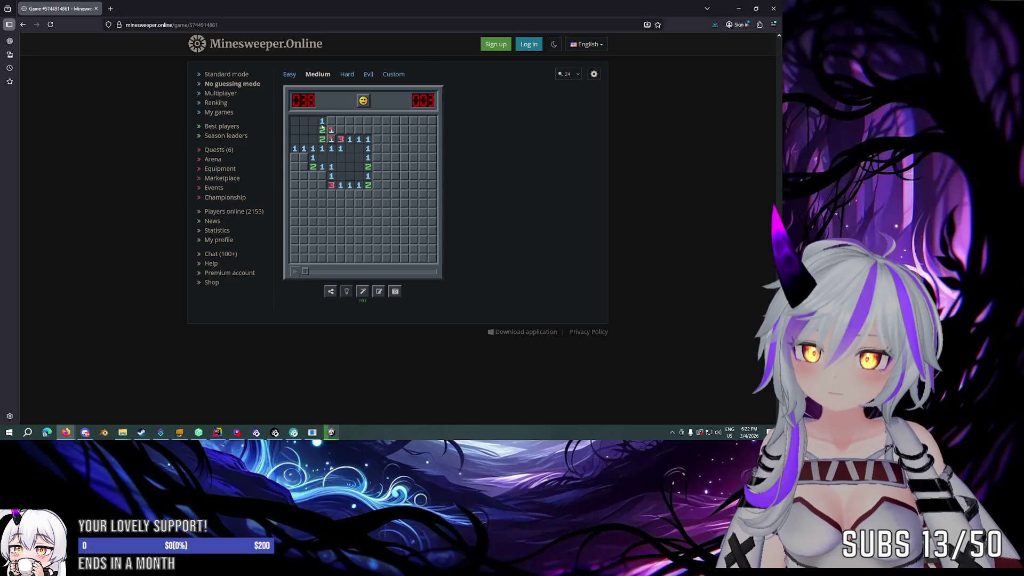
pyautogui.click(359, 130)
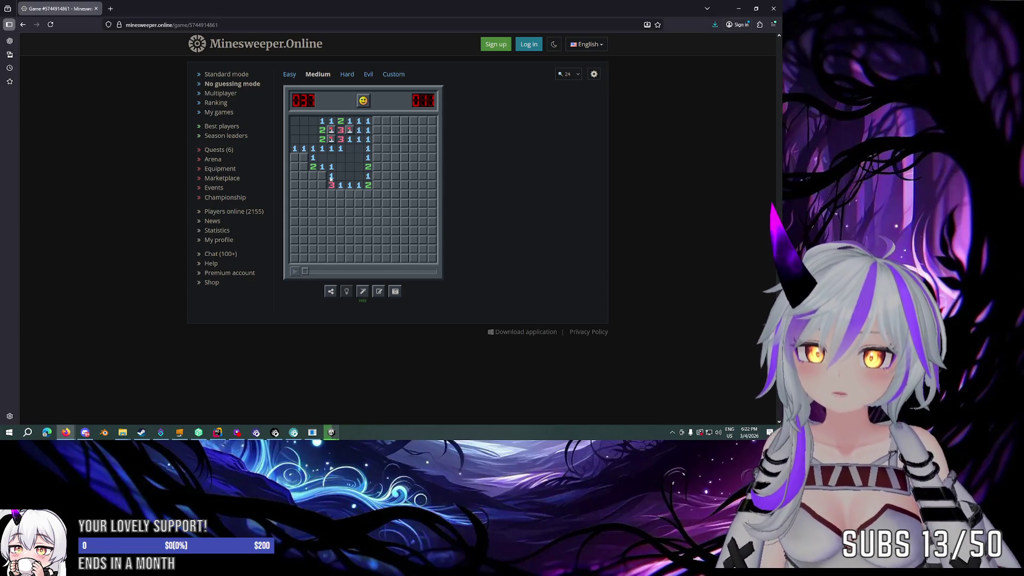
pyautogui.click(312, 177)
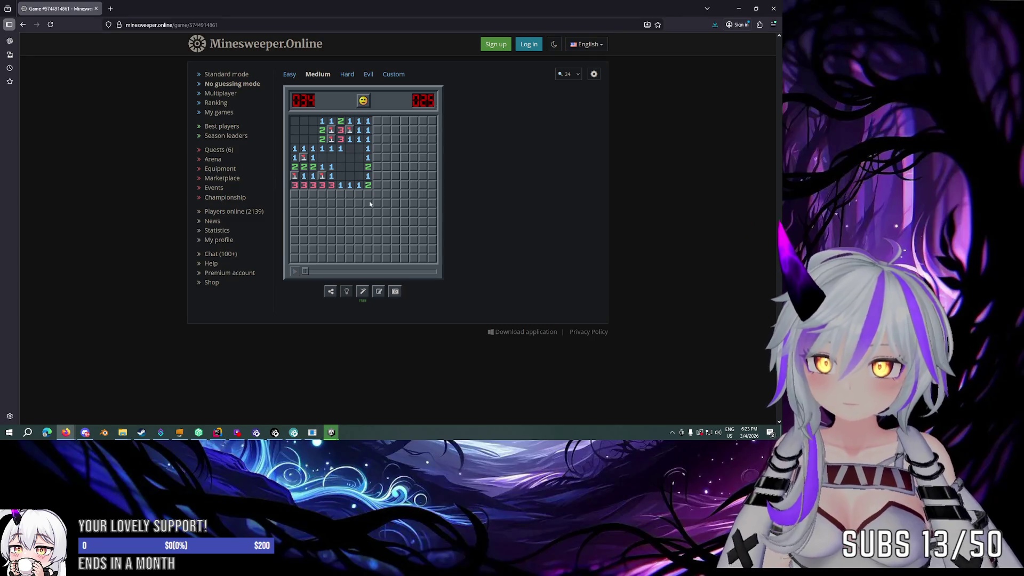
pyautogui.click(343, 187)
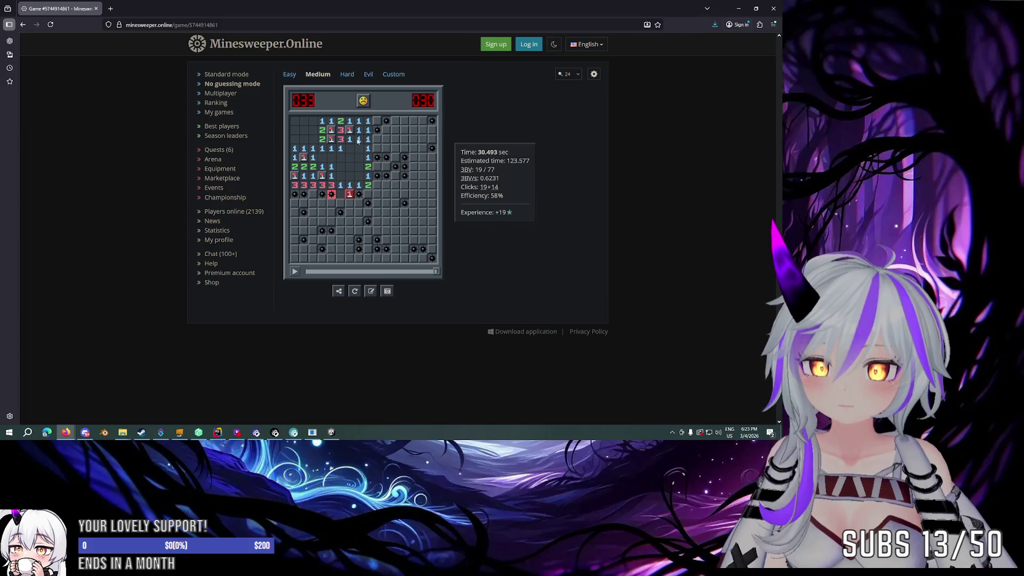
pyautogui.click(362, 104)
pyautogui.click(395, 140)
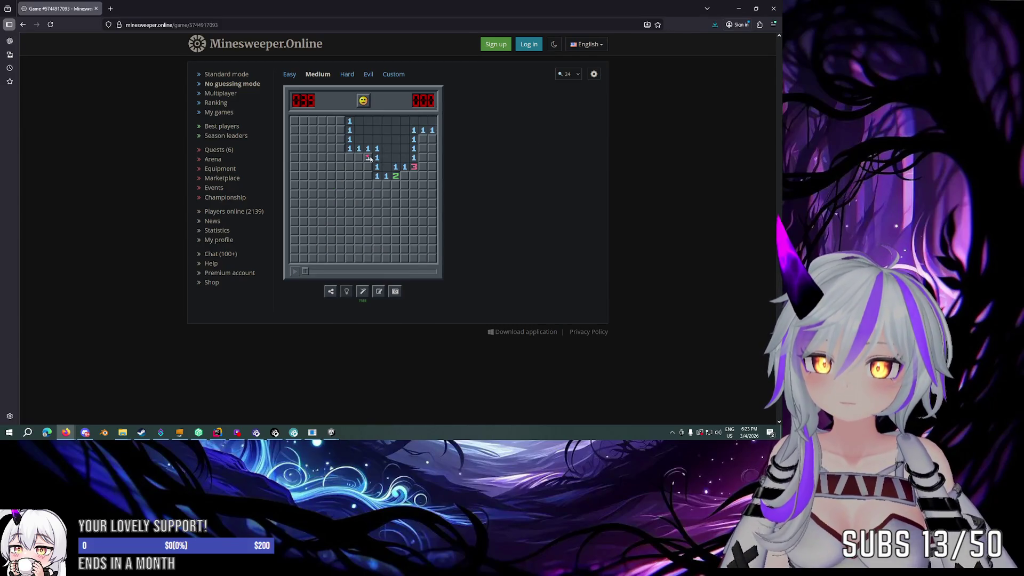
# Step: Reveal safe cells across the board until only 2 mines remain unflagged
pyautogui.click(376, 169)
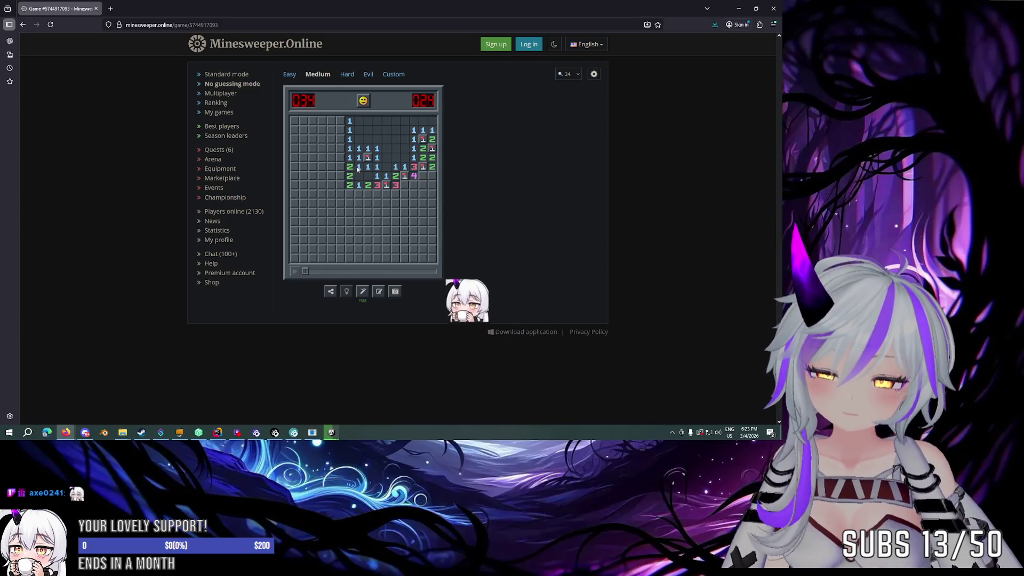
pyautogui.click(414, 176)
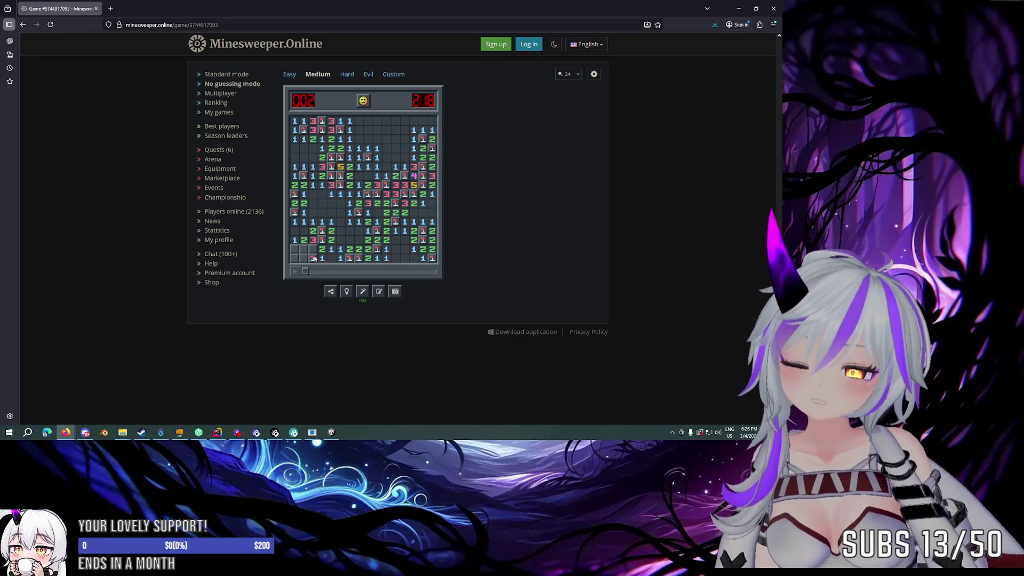
# Step: Flag the last mines and open the remaining bottom-left cells to win the Medium game
pyautogui.rightClick(305, 249)
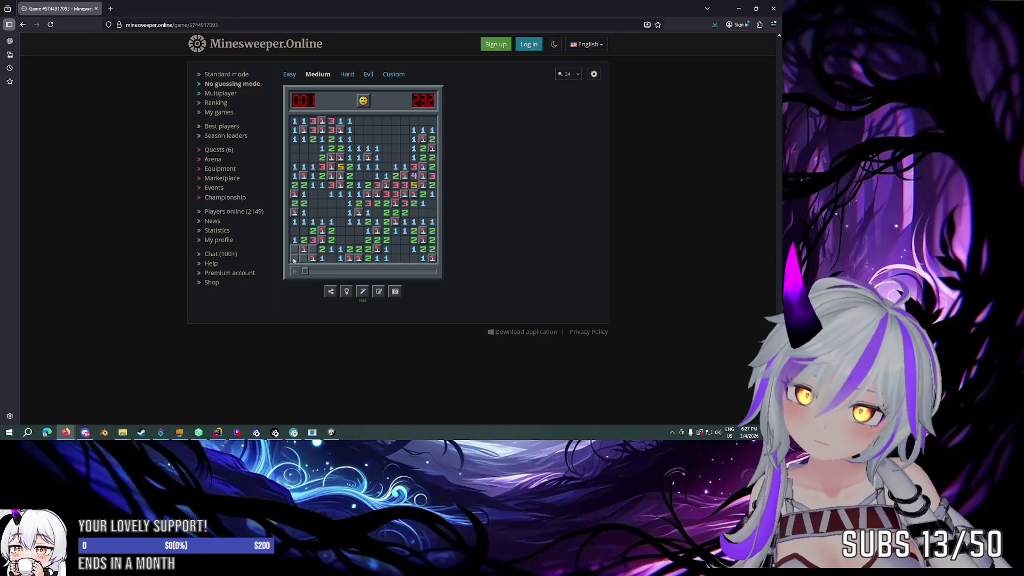
pyautogui.rightClick(313, 258)
pyautogui.rightClick(303, 249)
pyautogui.rightClick(313, 249)
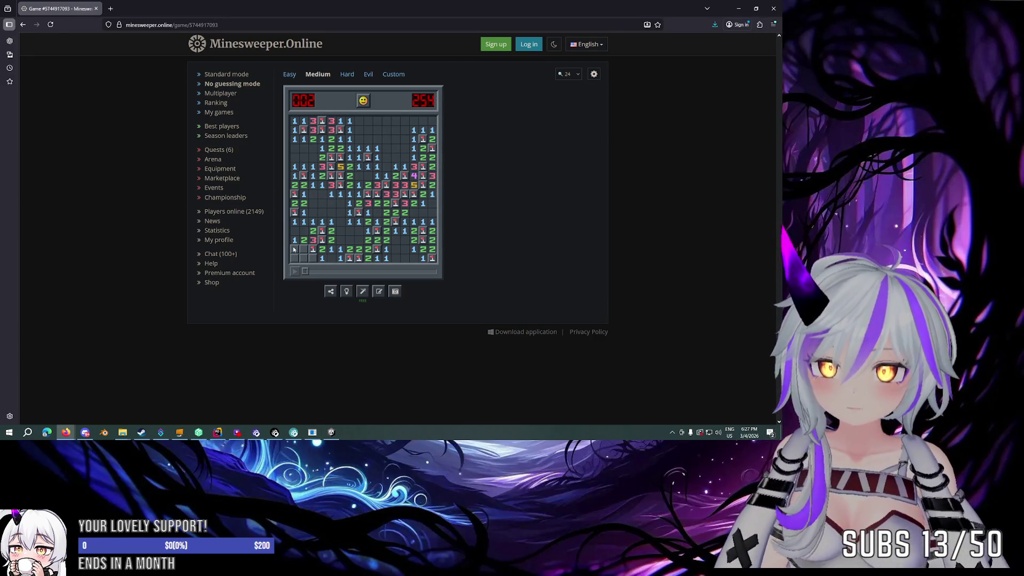
pyautogui.rightClick(314, 249)
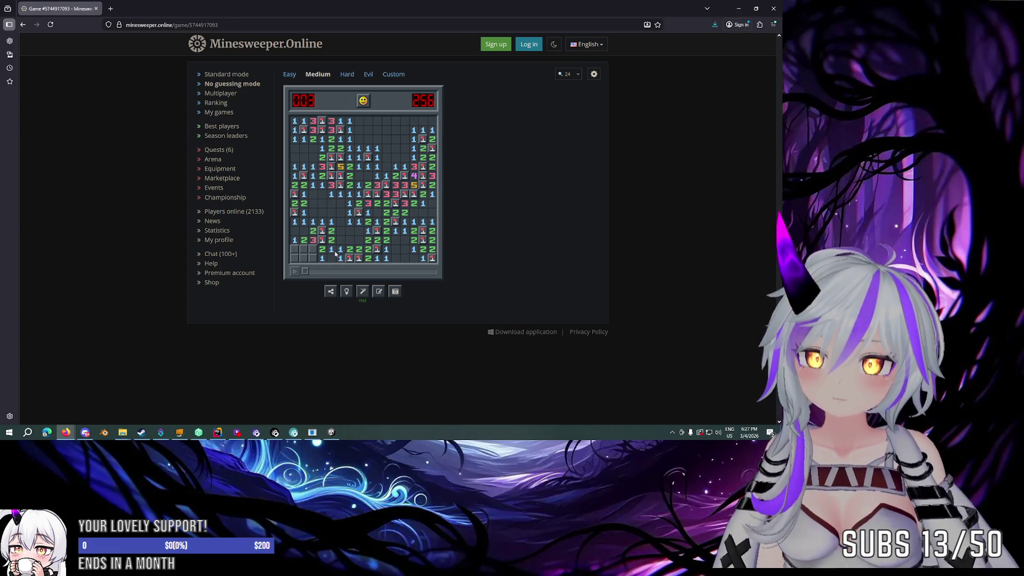
pyautogui.click(365, 292)
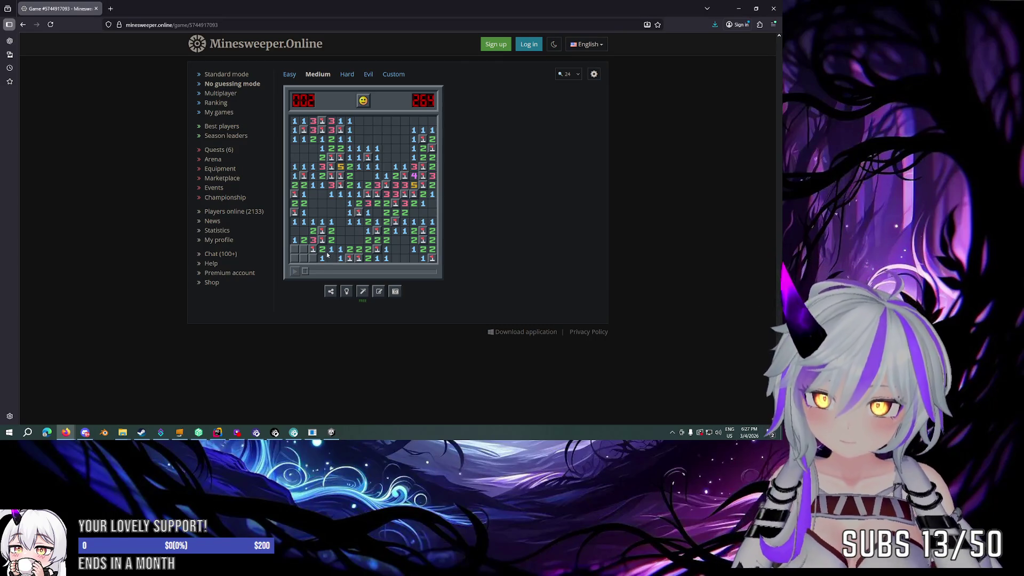
pyautogui.click(314, 243)
pyautogui.rightClick(294, 249)
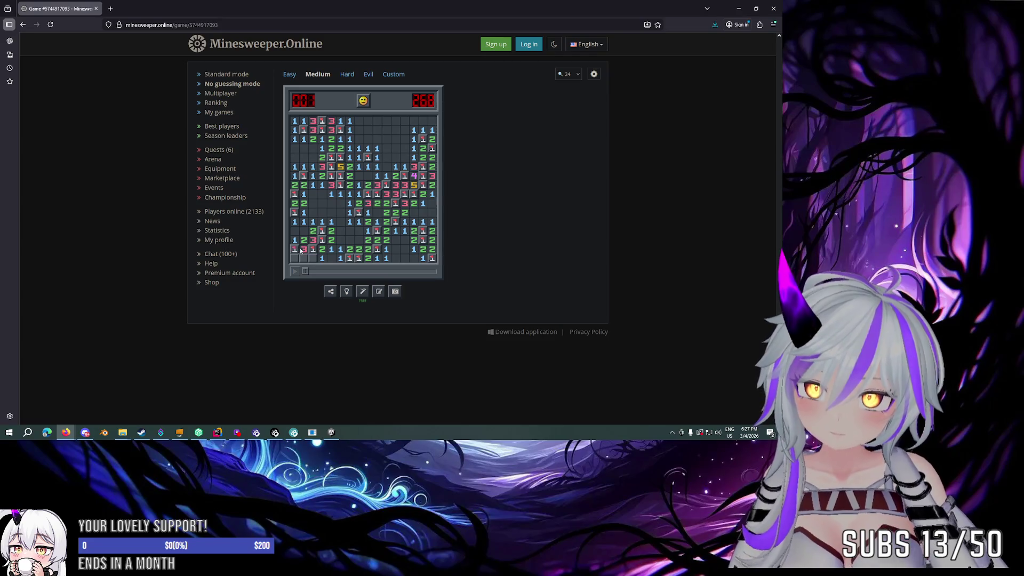
pyautogui.click(313, 259)
pyautogui.rightClick(303, 258)
pyautogui.click(294, 258)
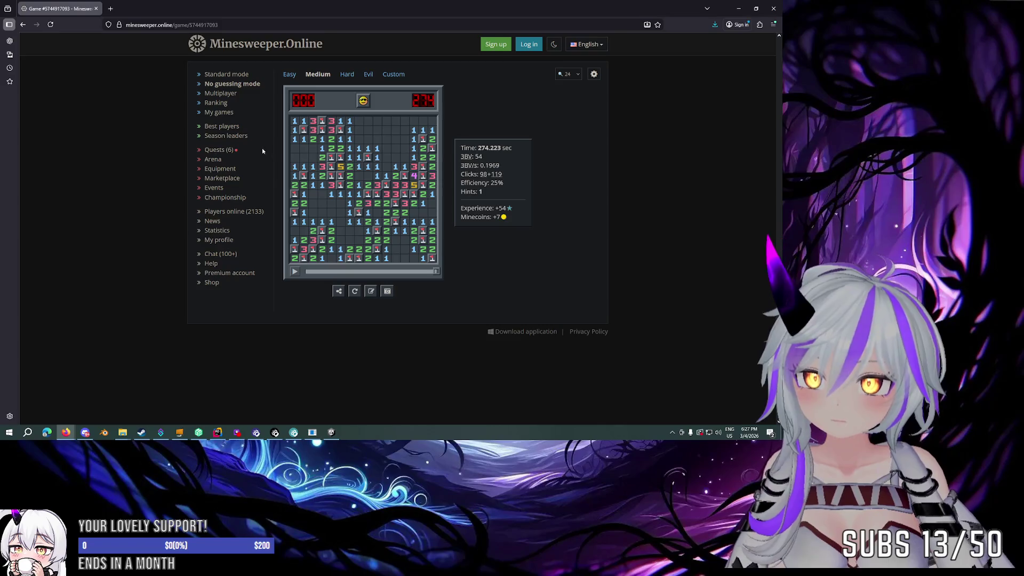
# Step: Collect the completed daily quest reward, then return to Unity showing River World published to VRChat
pyautogui.click(227, 150)
pyautogui.click(577, 109)
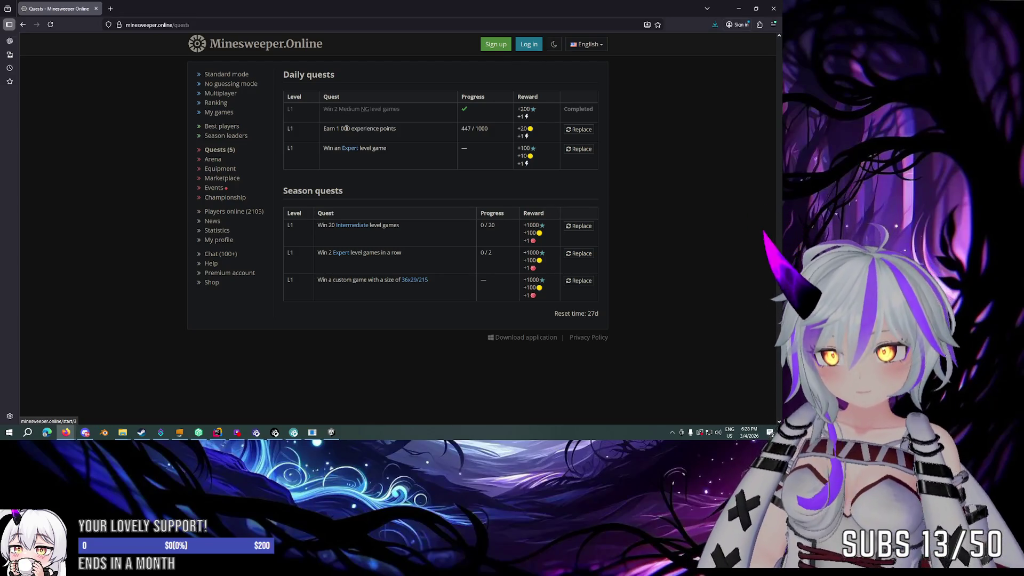
pyautogui.click(332, 432)
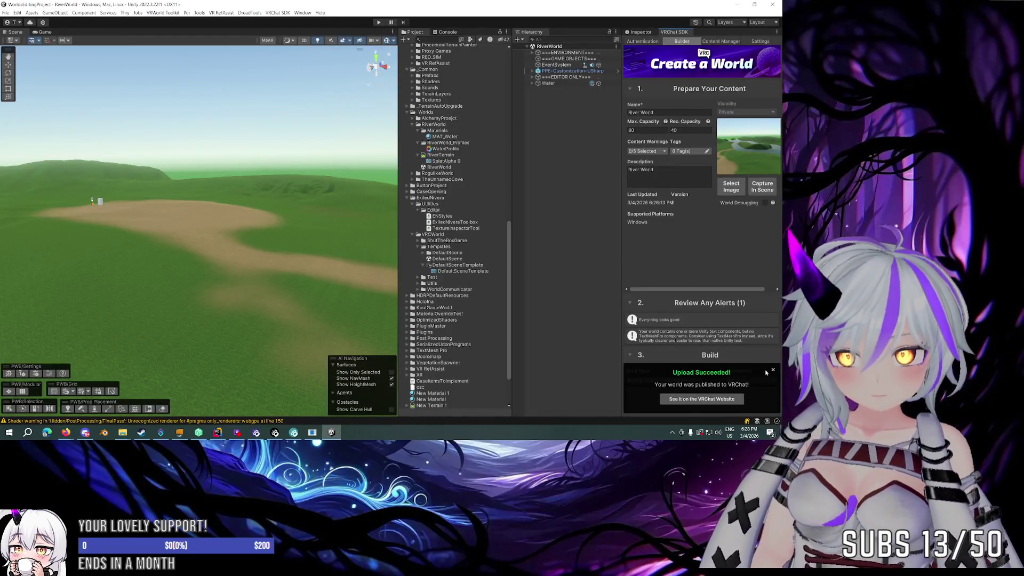